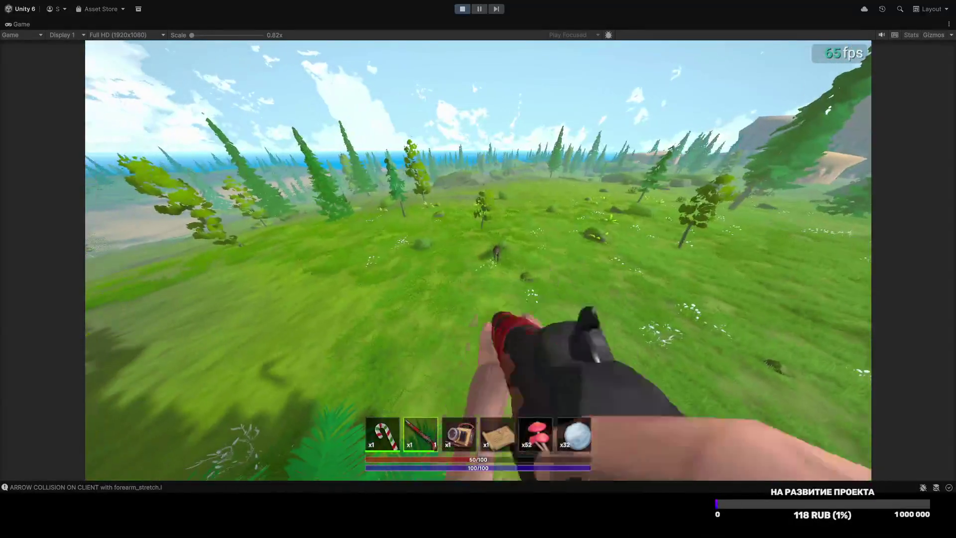
Step: Rerun player.noclip from the console, fly low over the grass and shoot the boar
key(grave)
key(Up)
key(Up)
key(Return)
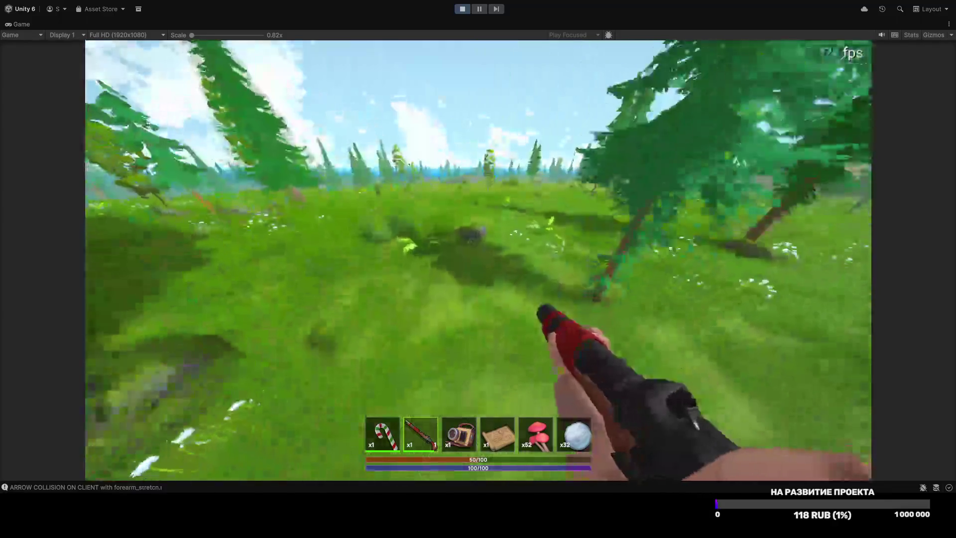
key(w)
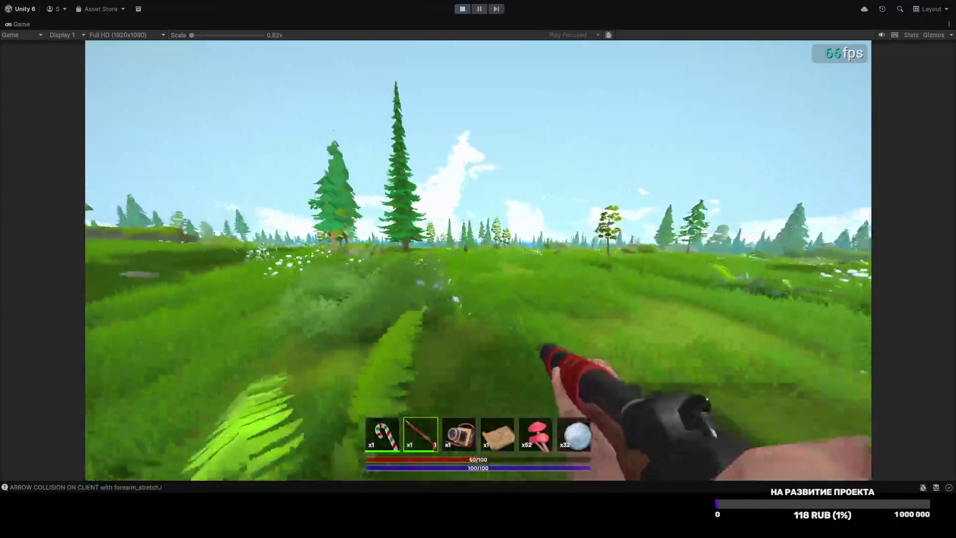
click(478, 259)
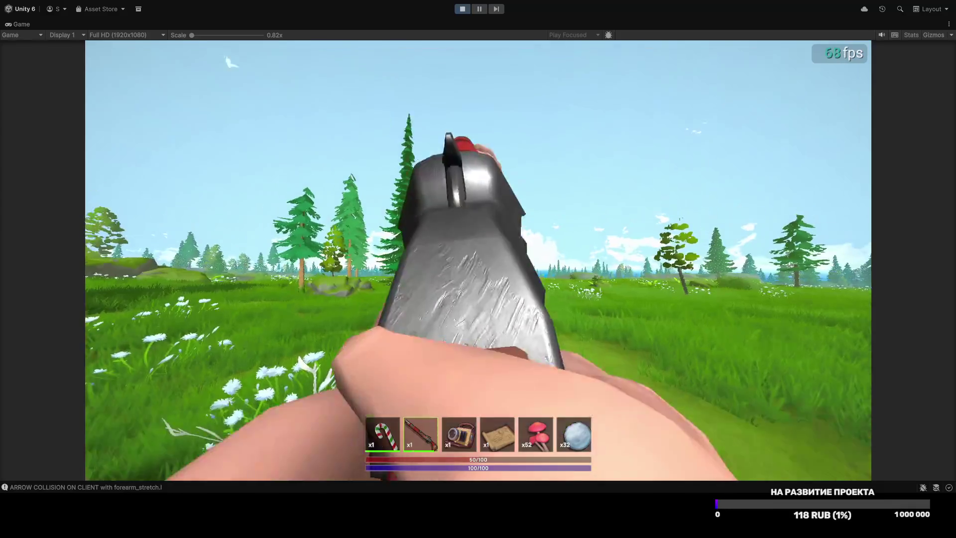
key(w)
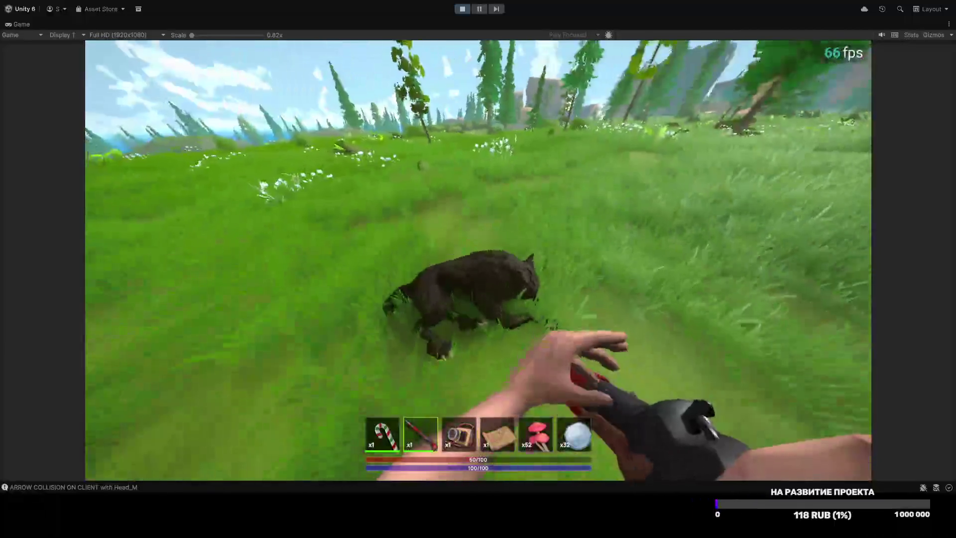
Step: Eat three mushrooms to raise health to 90, then return to the rifle
key(5)
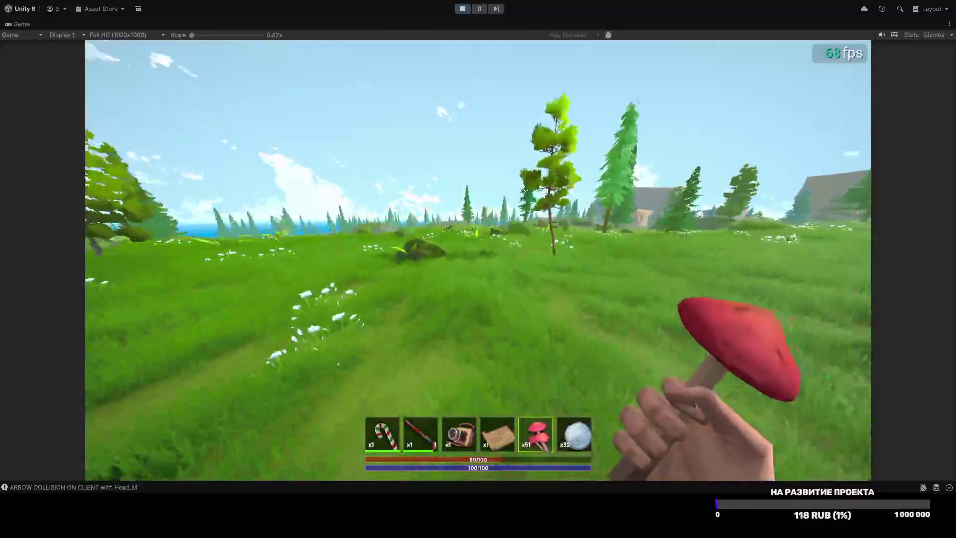
click(478, 260)
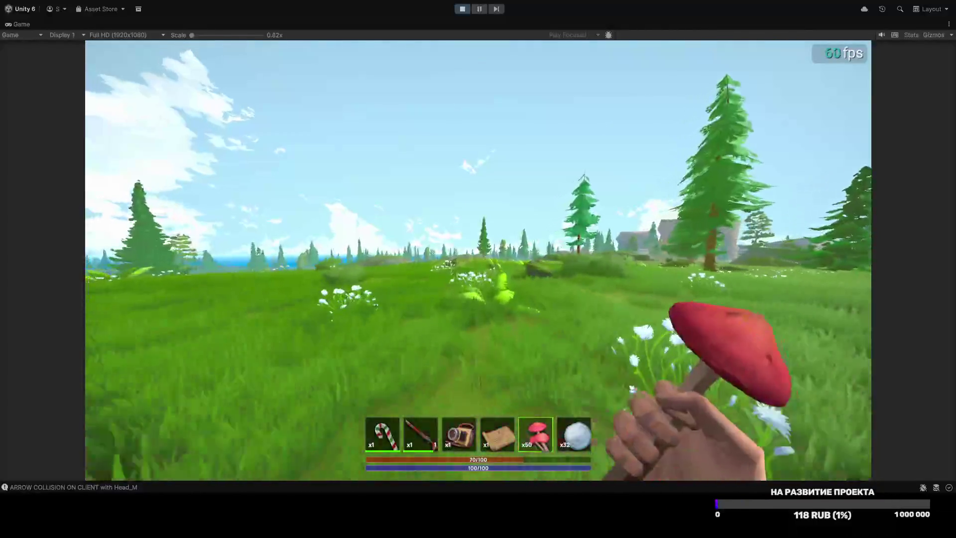
click(477, 261)
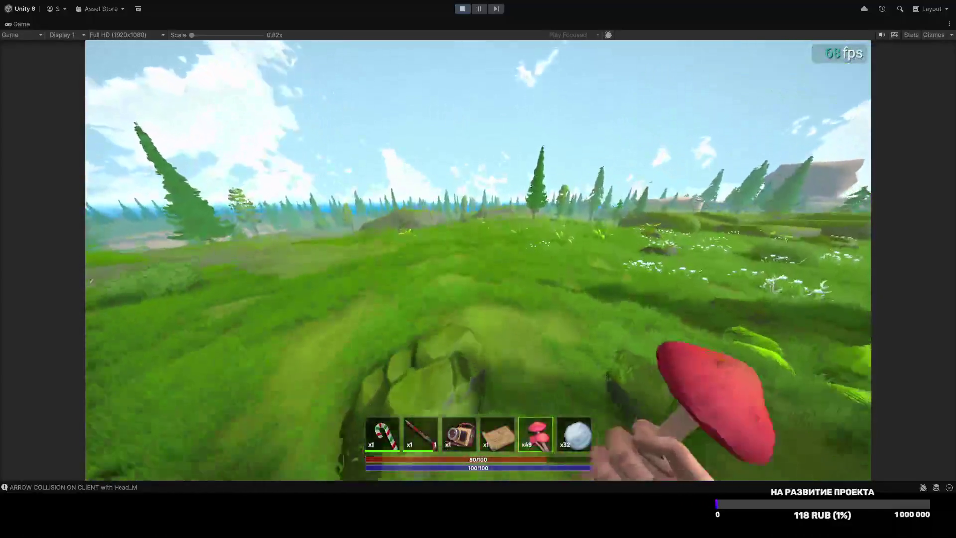
click(478, 260)
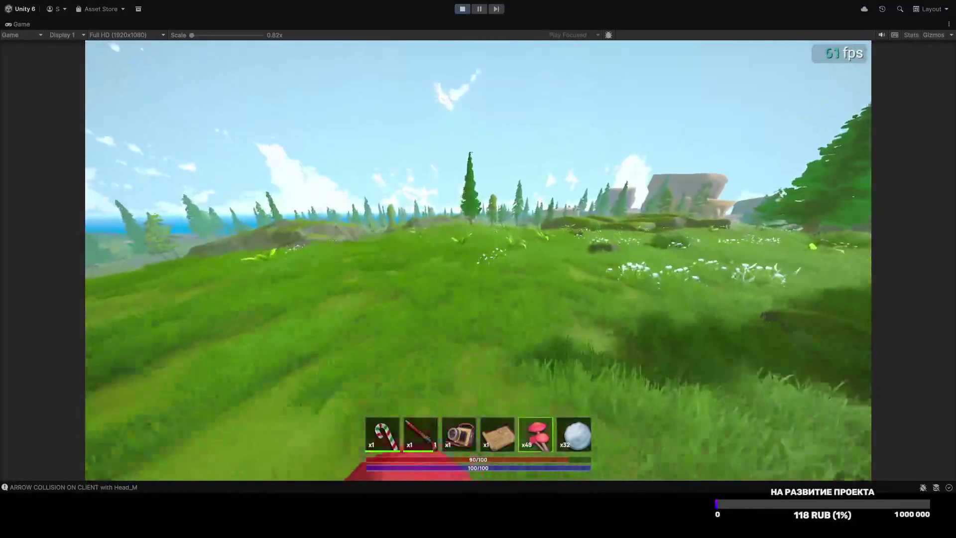
key(2)
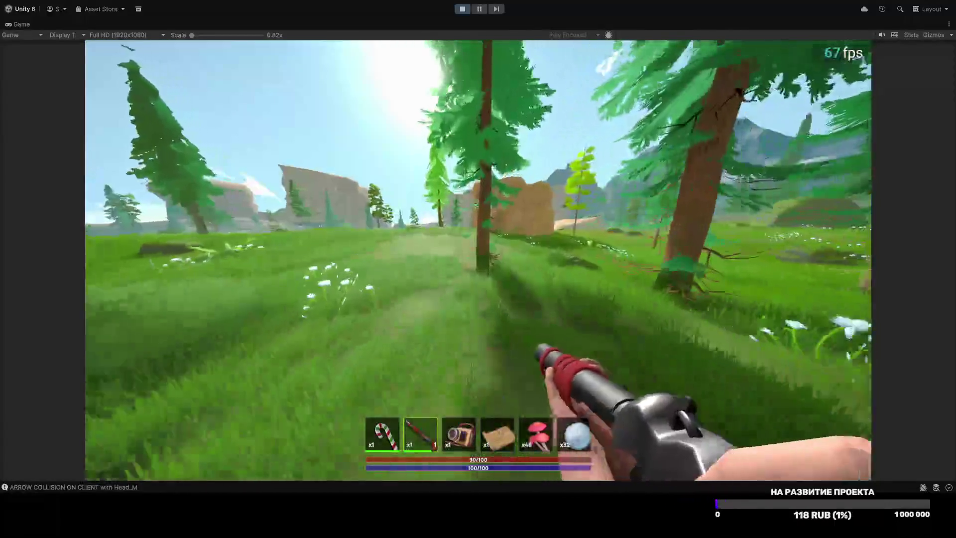
Step: Run player.noclip.speed 2 in the developer console and resume flying
key(F1)
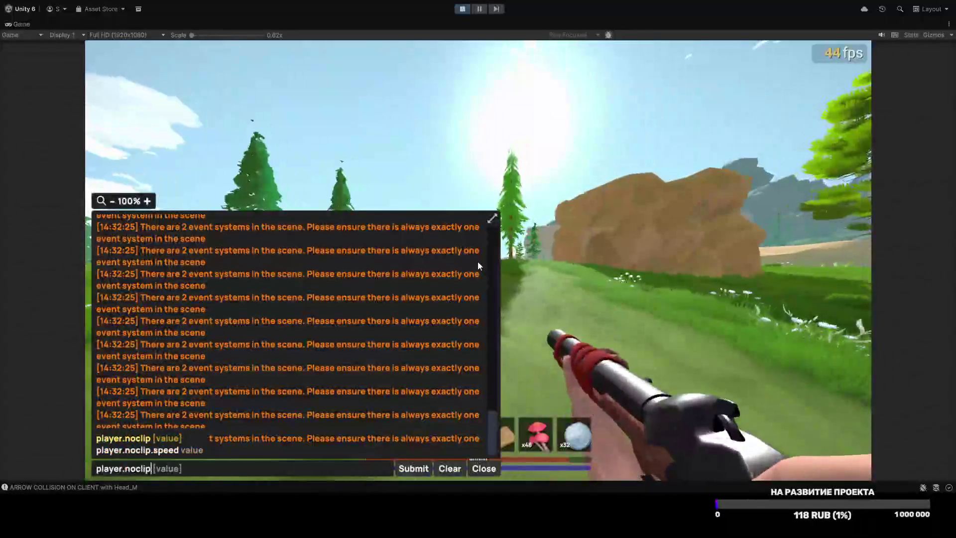
key(F1)
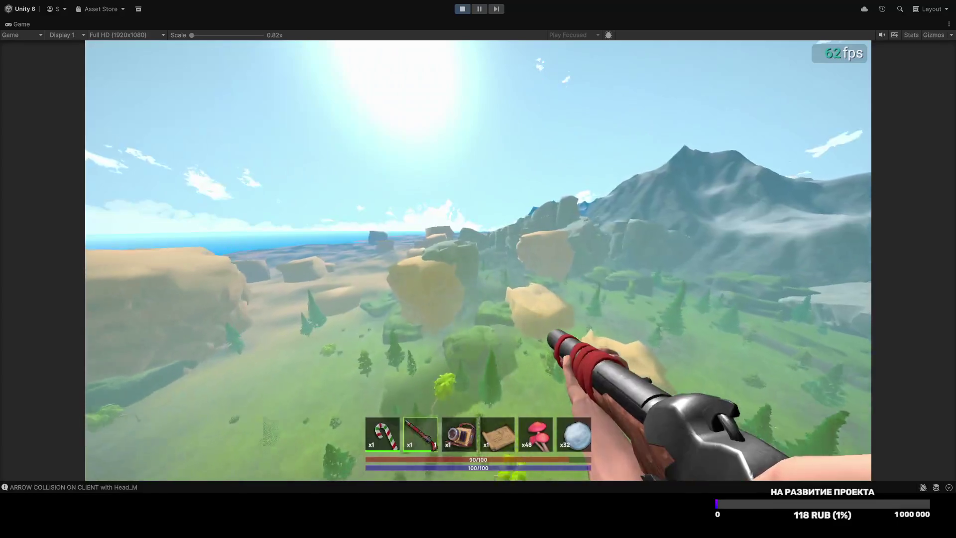
key(F1)
text(.speed 2)
key(Return)
key(F1)
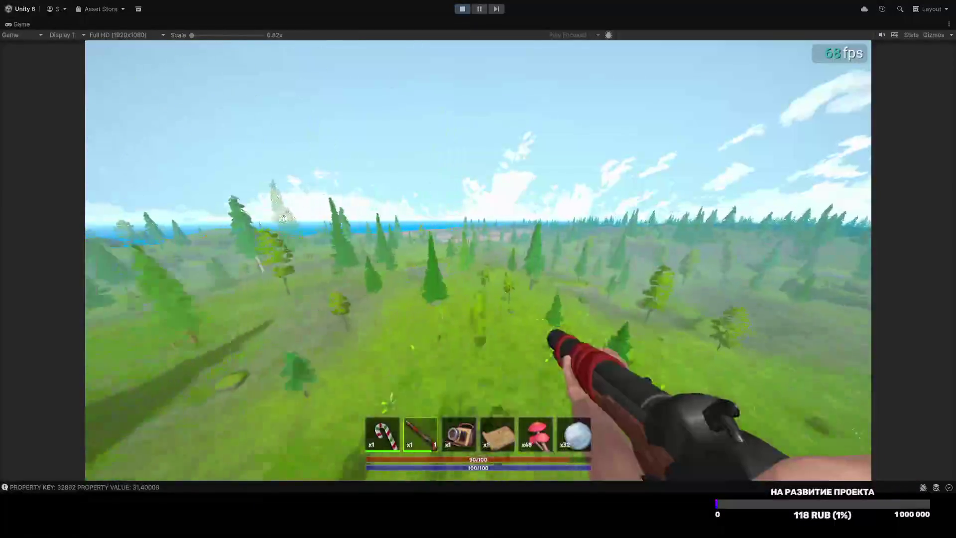
Step: Fly past the large rock and through the forest out onto the open hill above the sea
key(w)
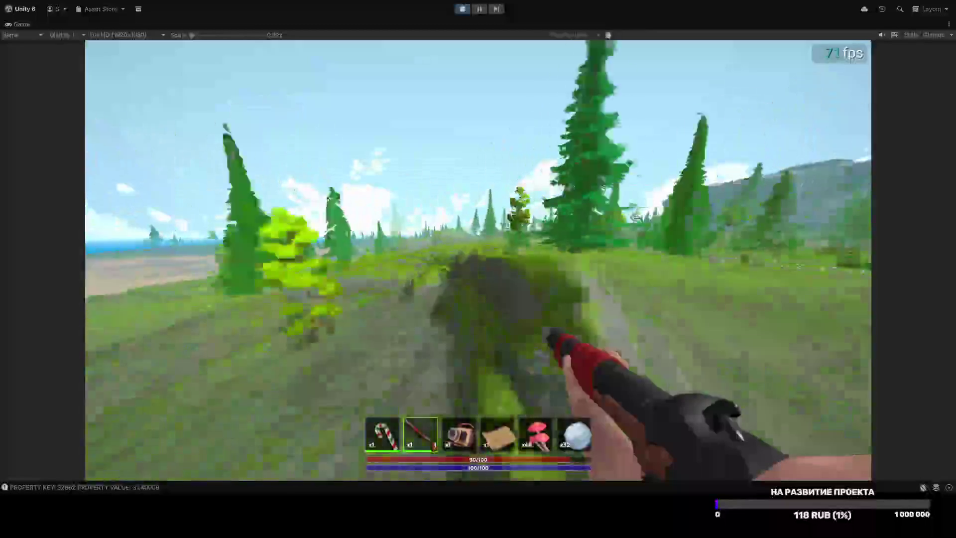
key(w)
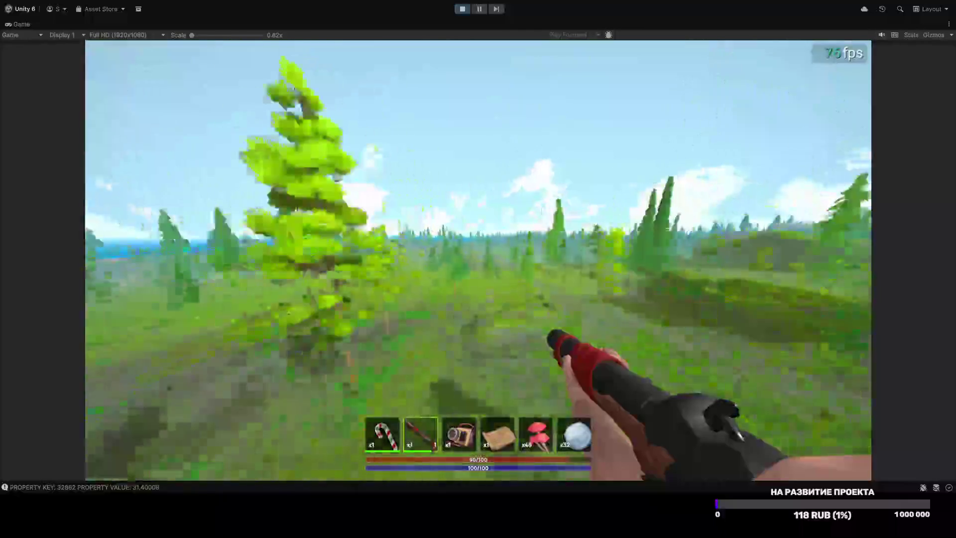
key(w)
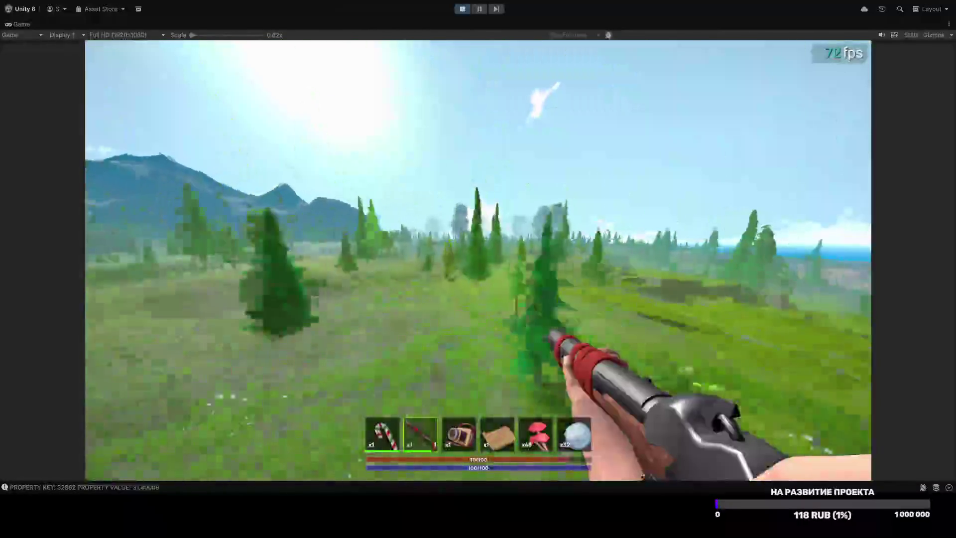
key(w)
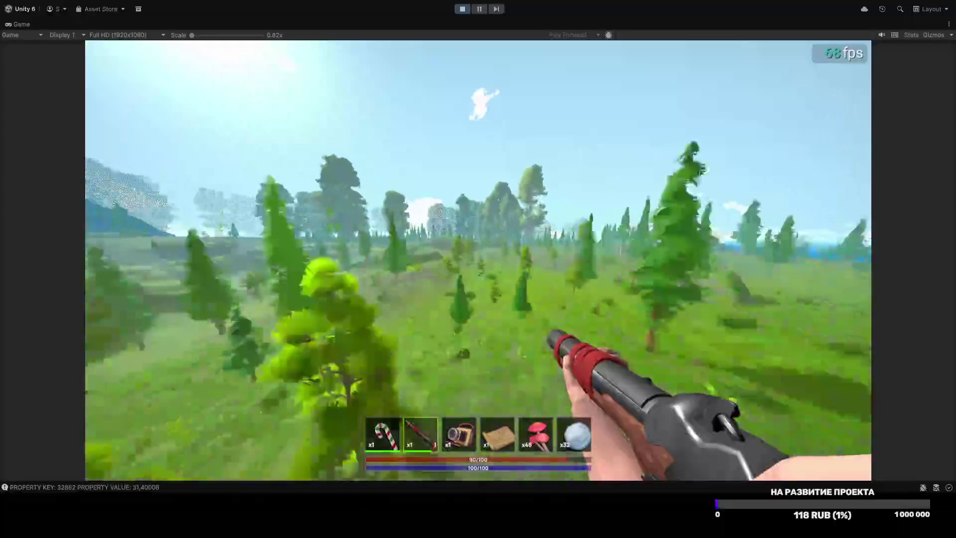
key(w)
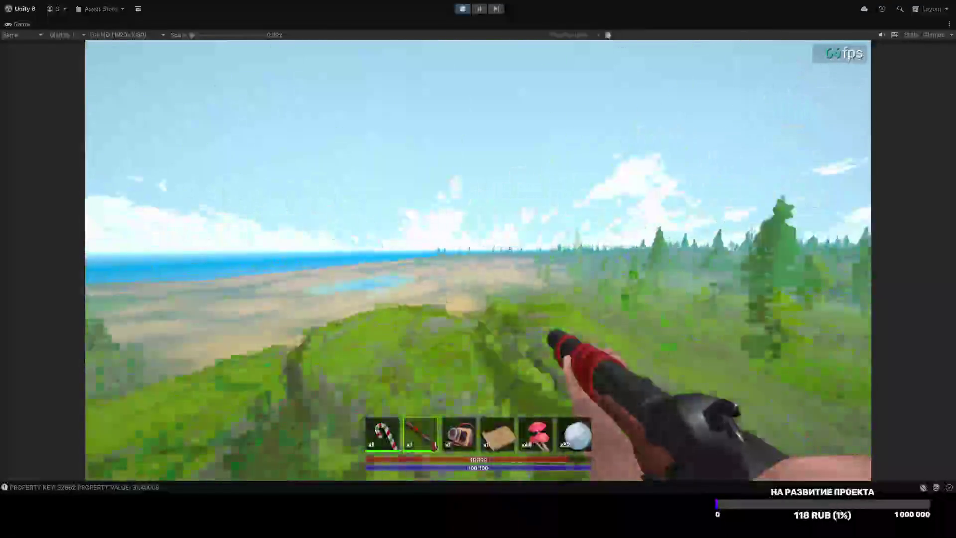
key(w)
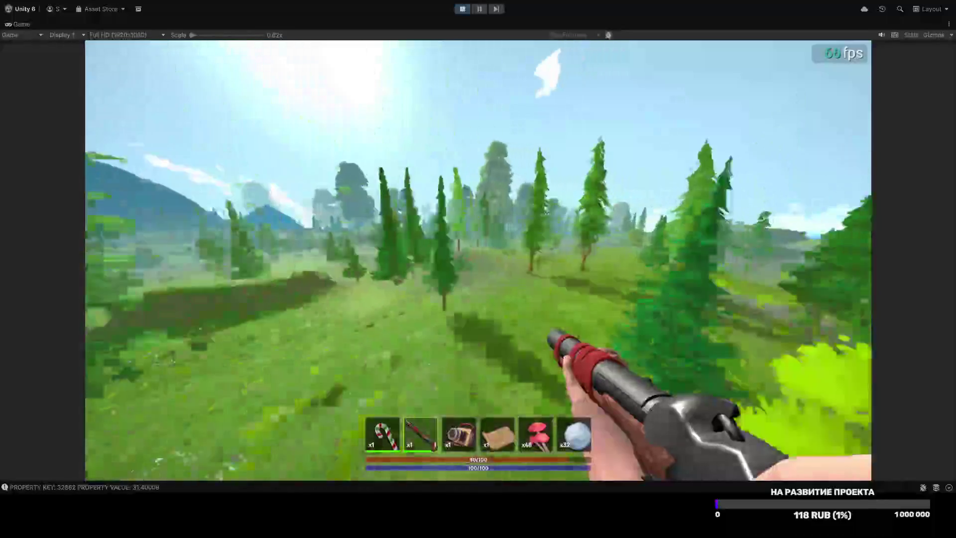
key(w)
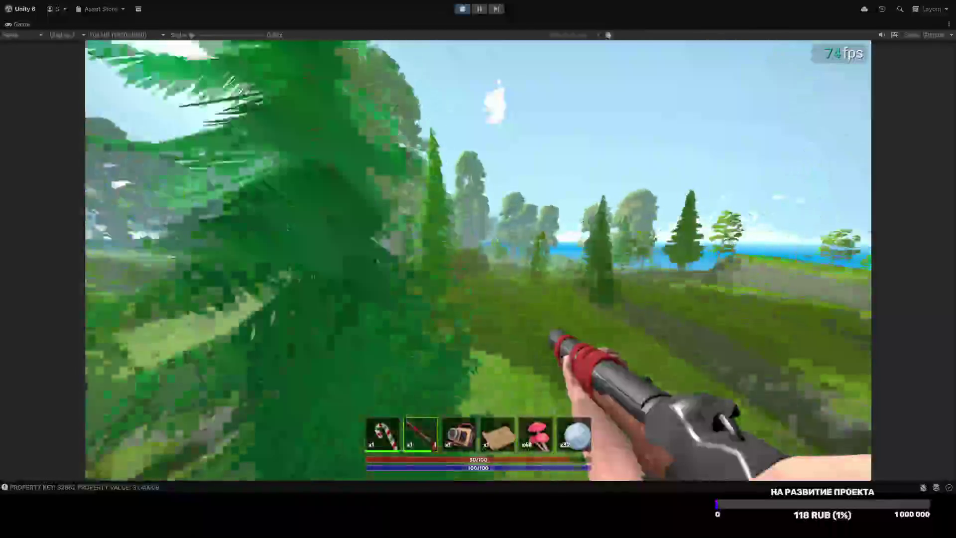
key(w)
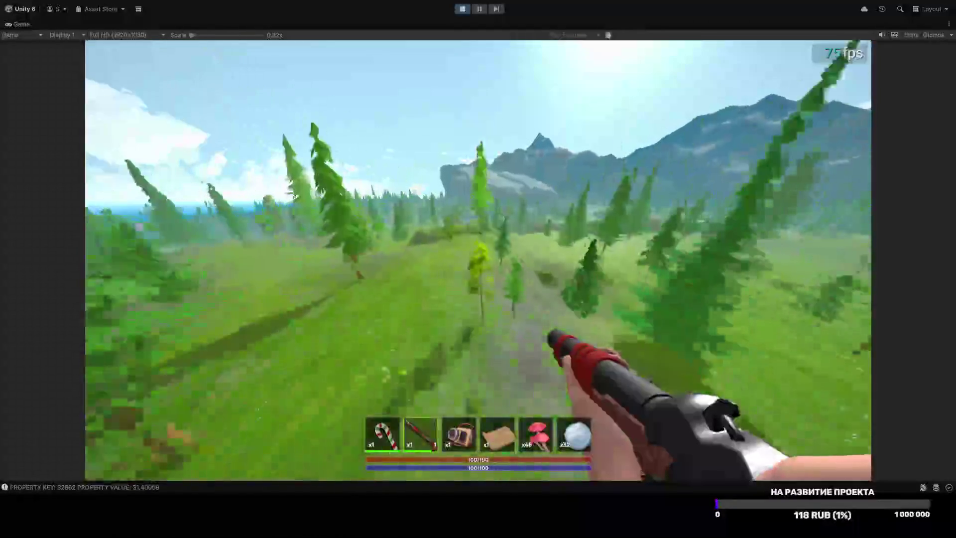
Step: Open the in-game developer console
key(grave)
key(grave)
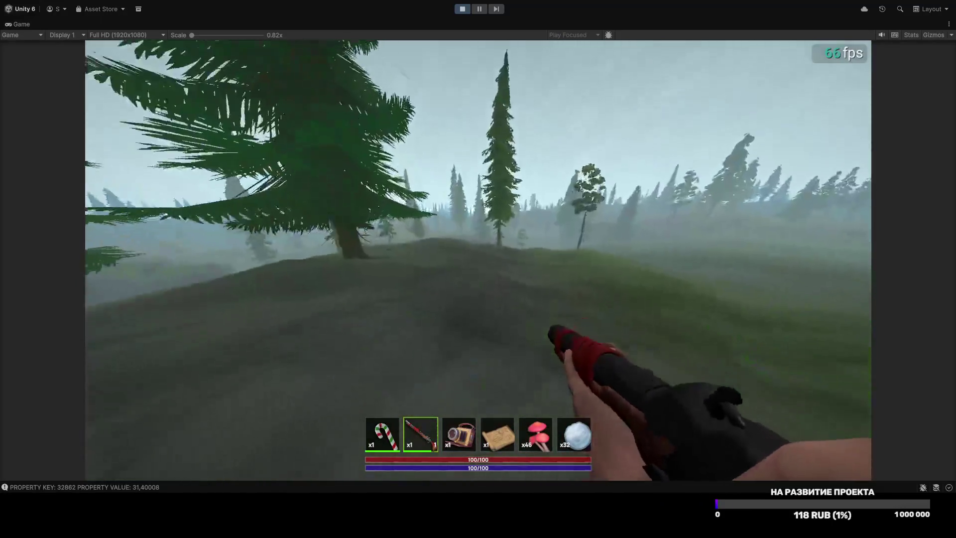
Step: Equip the candy cane, swing it at the ground and a fir tree, then switch back to the rifle
key(1)
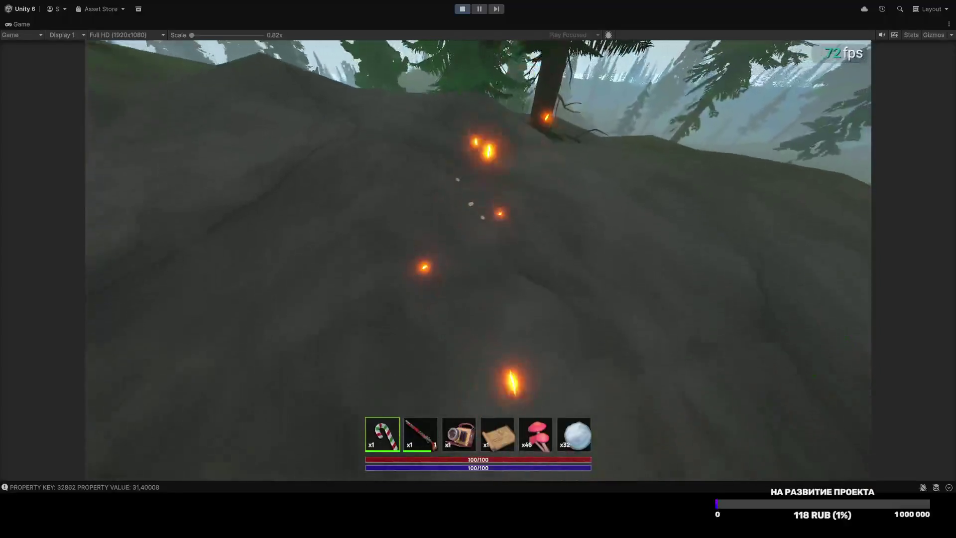
click(478, 260)
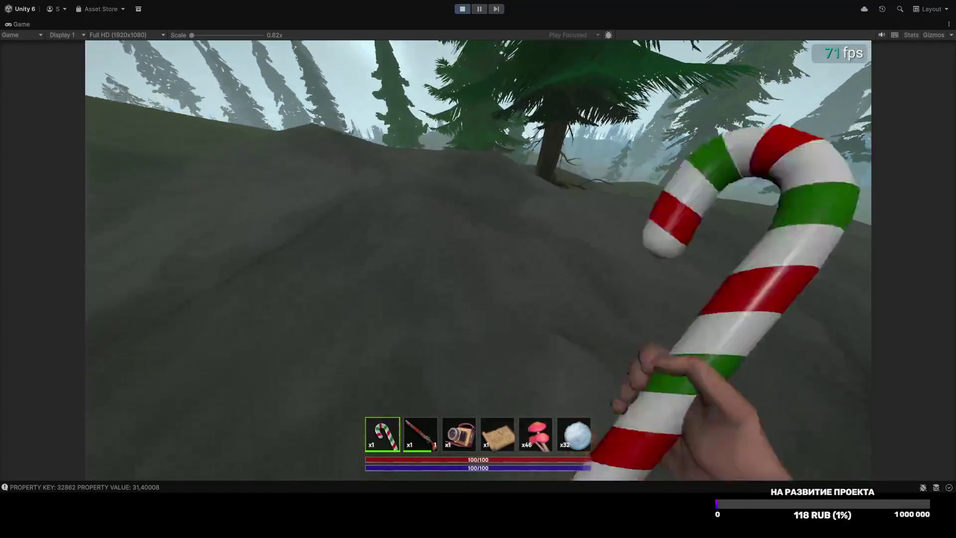
click(478, 260)
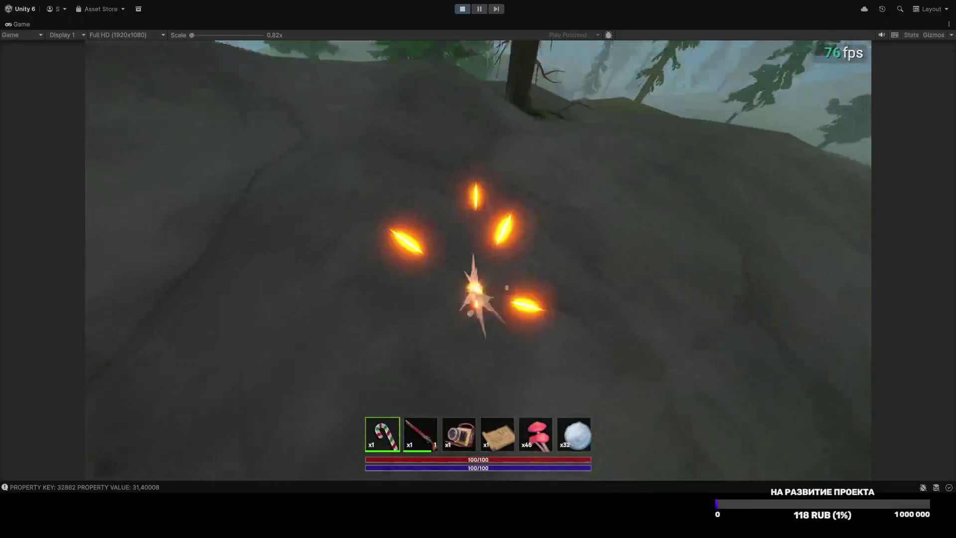
click(478, 261)
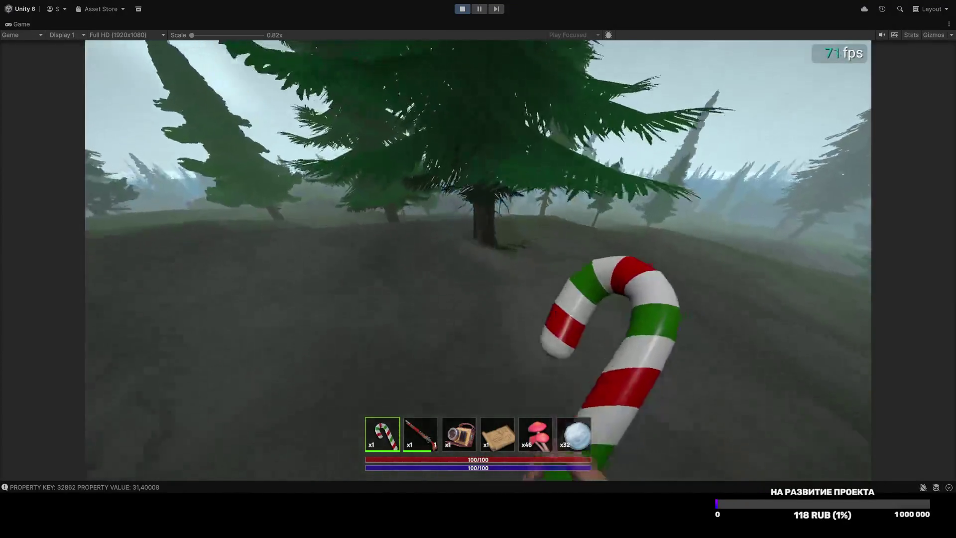
click(477, 260)
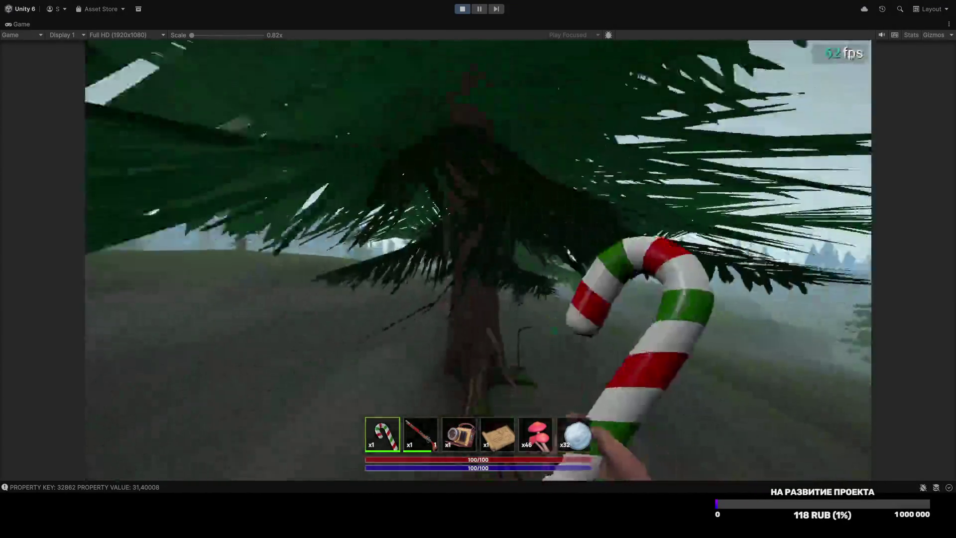
click(478, 260)
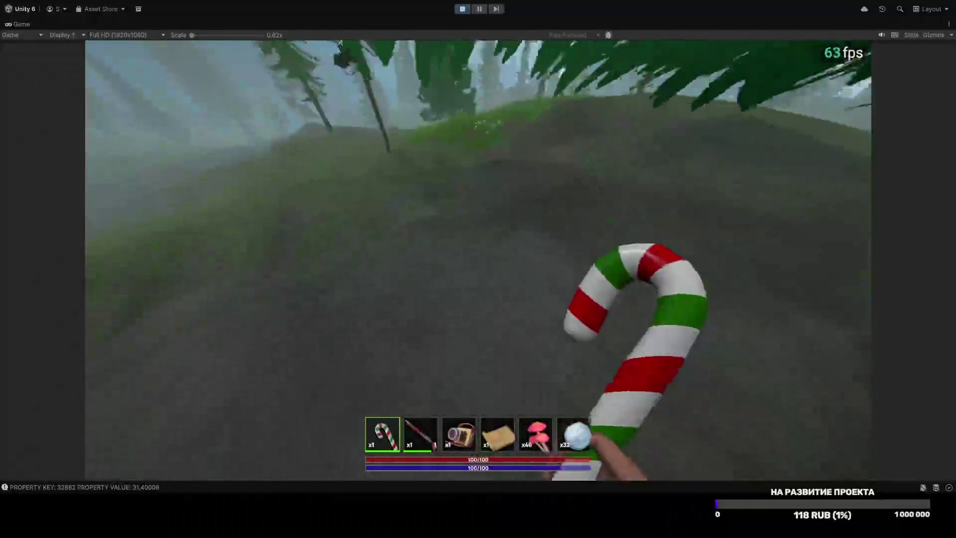
click(478, 260)
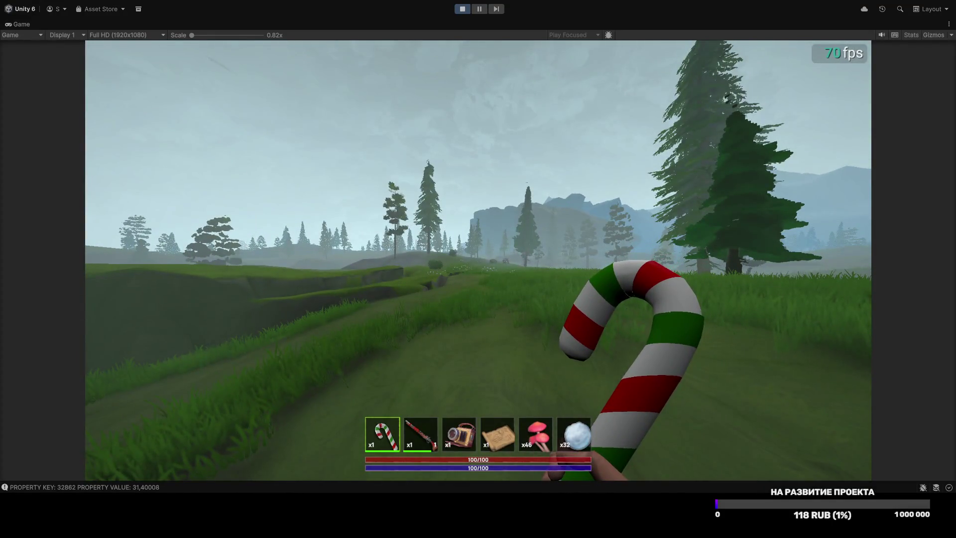
key(2)
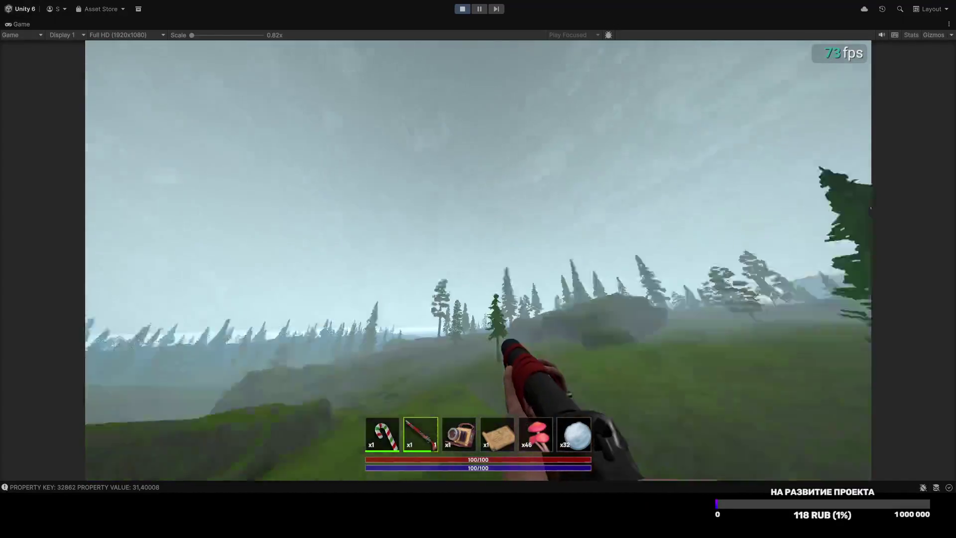
Step: Run server.weather.switch in the in-game console to change the weather
key(grave)
text(server.weather.switch\)
key(Return)
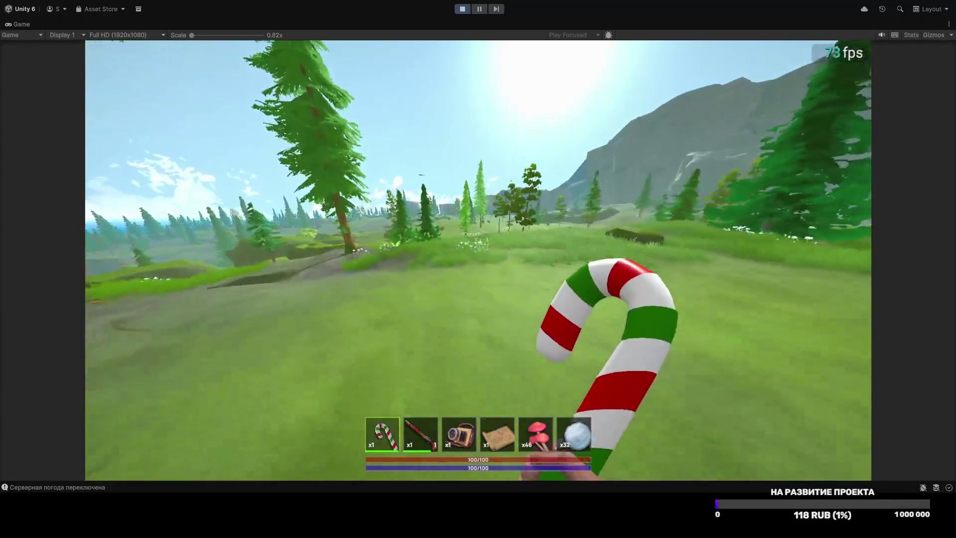
Step: Walk along the path and across the meadow toward the water
key(w)
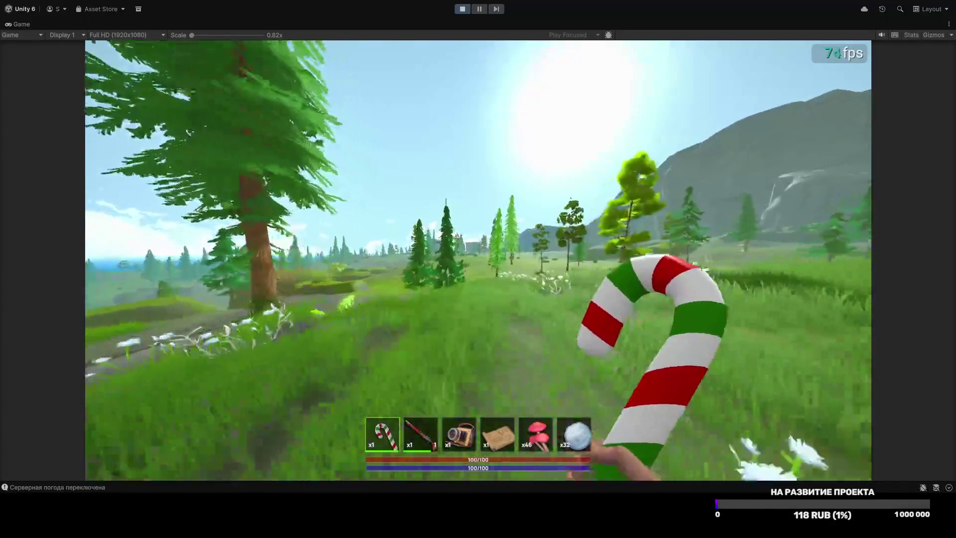
key(w)
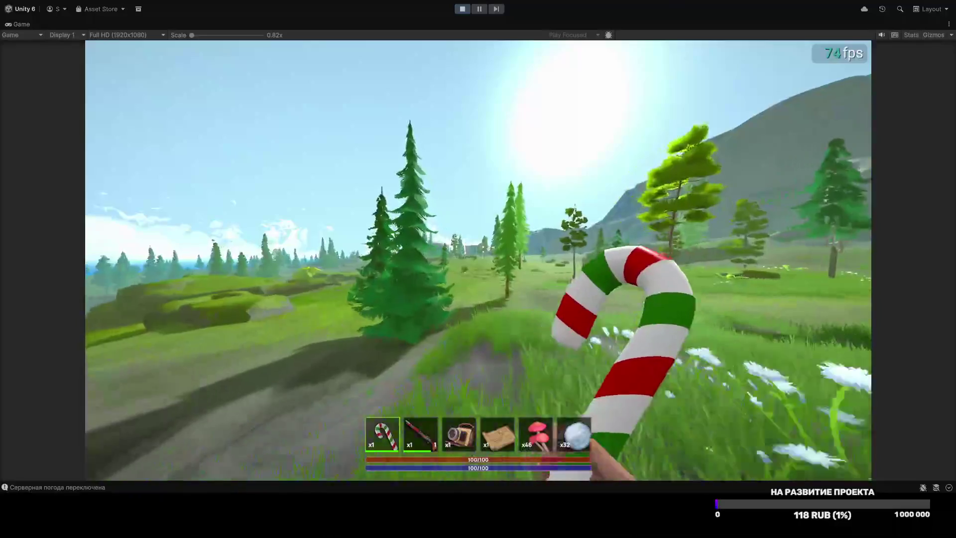
key(w)
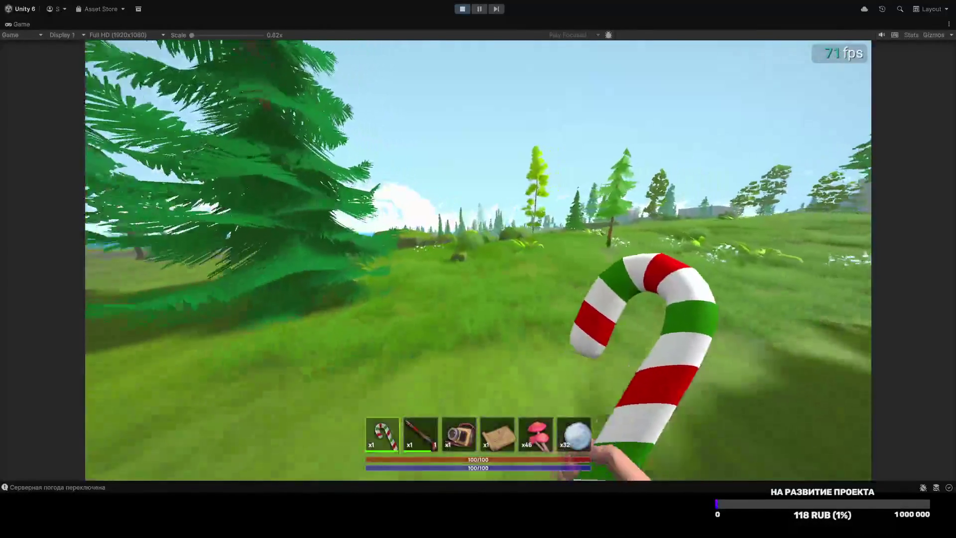
Step: Equip the rifle, climb over the mossy rocks, aim briefly, and head into the meadow
key(2)
key(w)
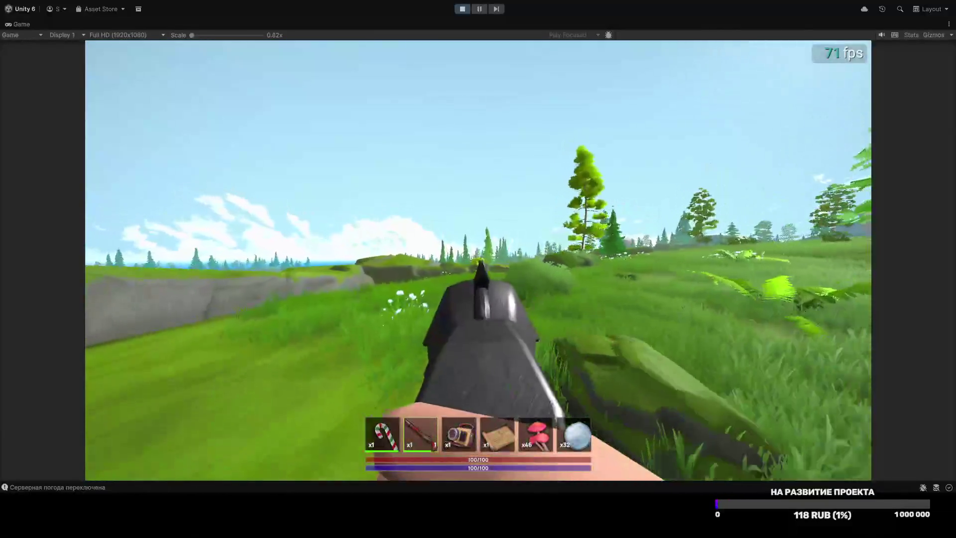
key(w)
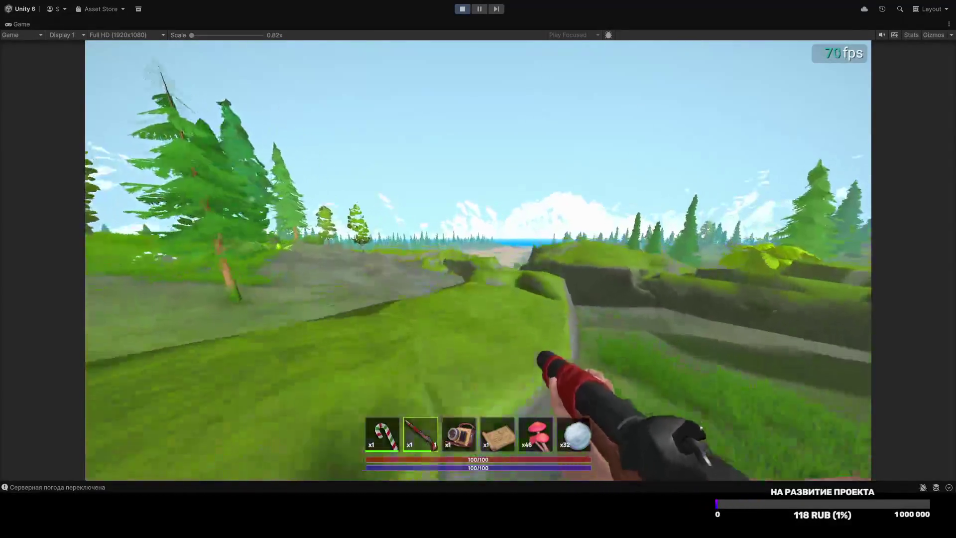
key(w)
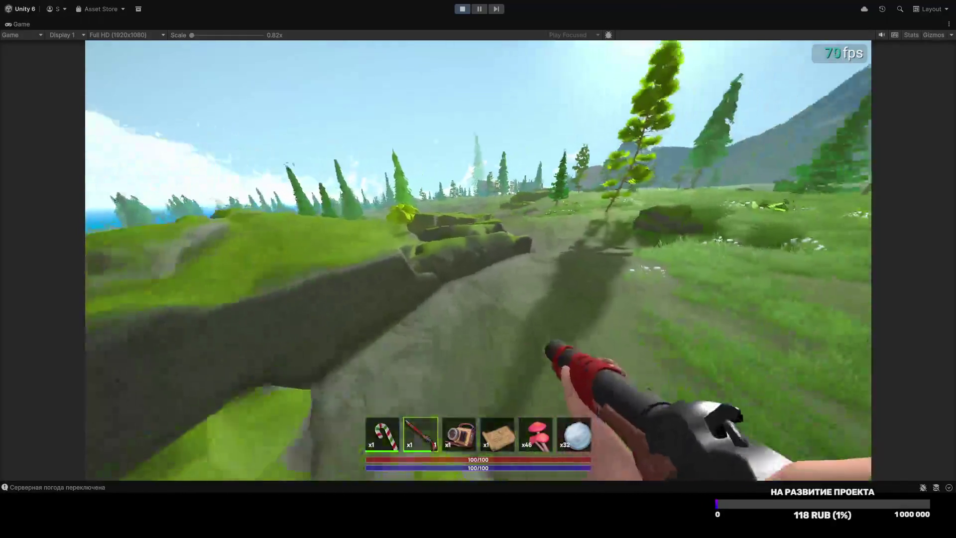
key(w)
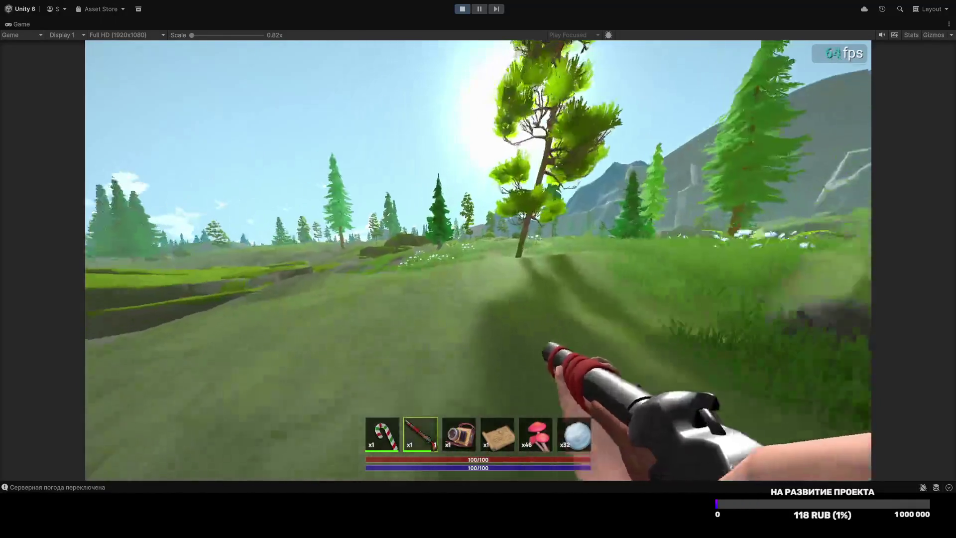
key(q)
key(q)
key(w)
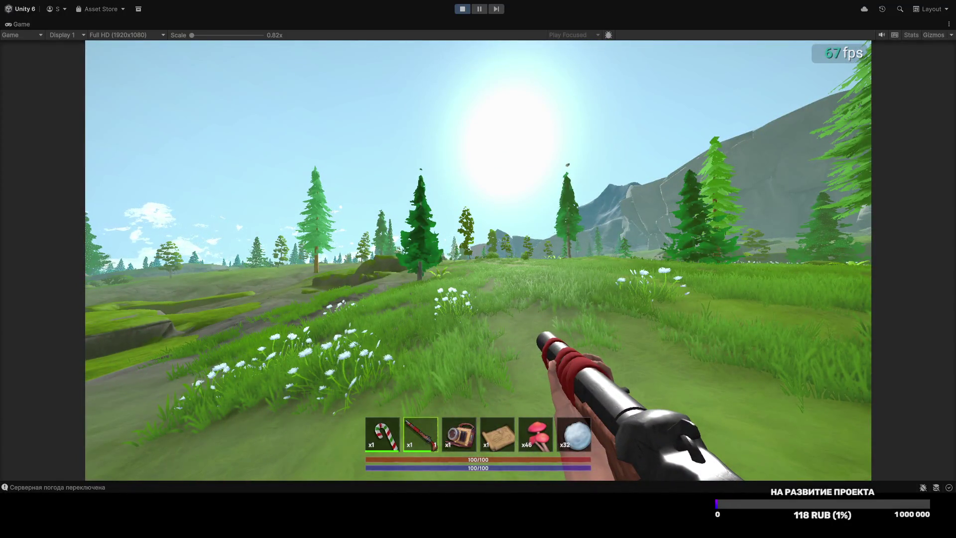
key(w)
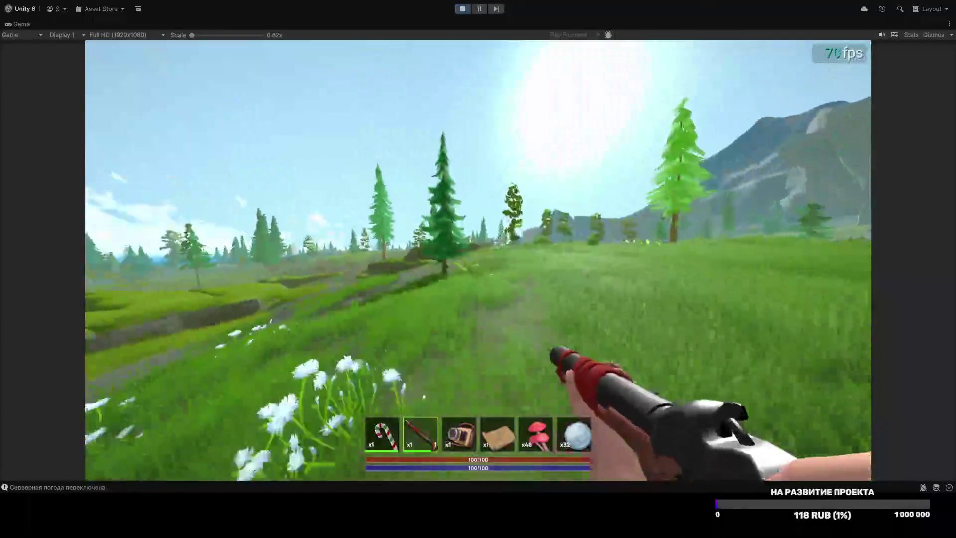
Step: Walk on along the meadow path past the pine tree
key(w)
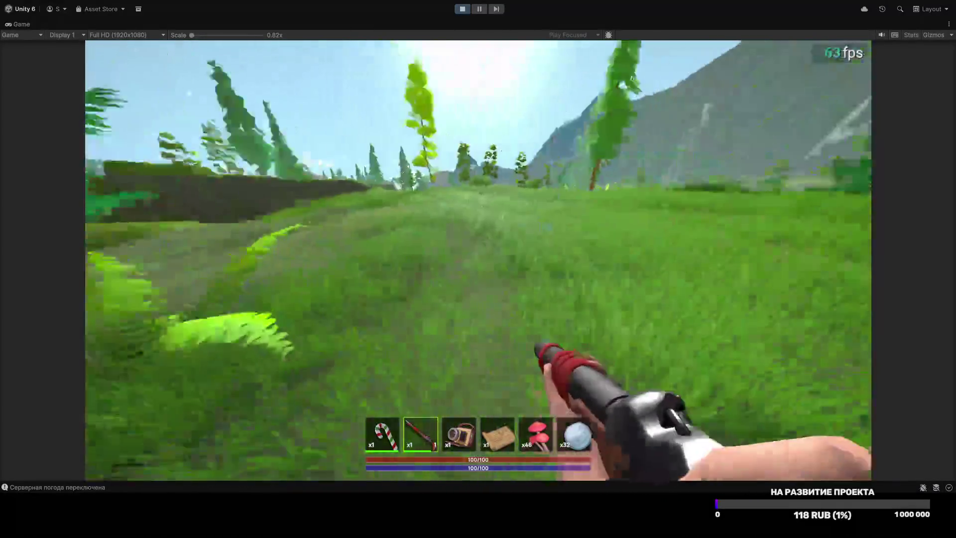
key(w)
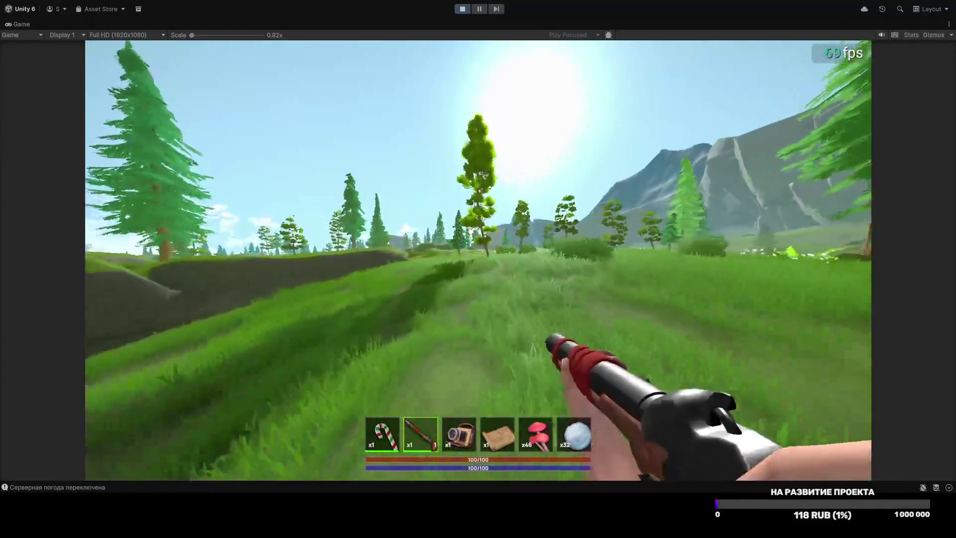
key(w)
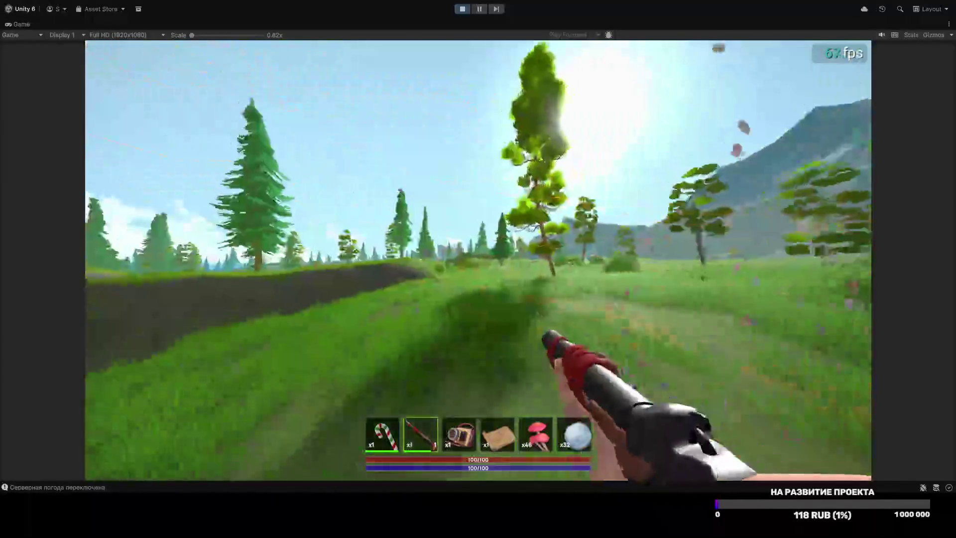
key(w)
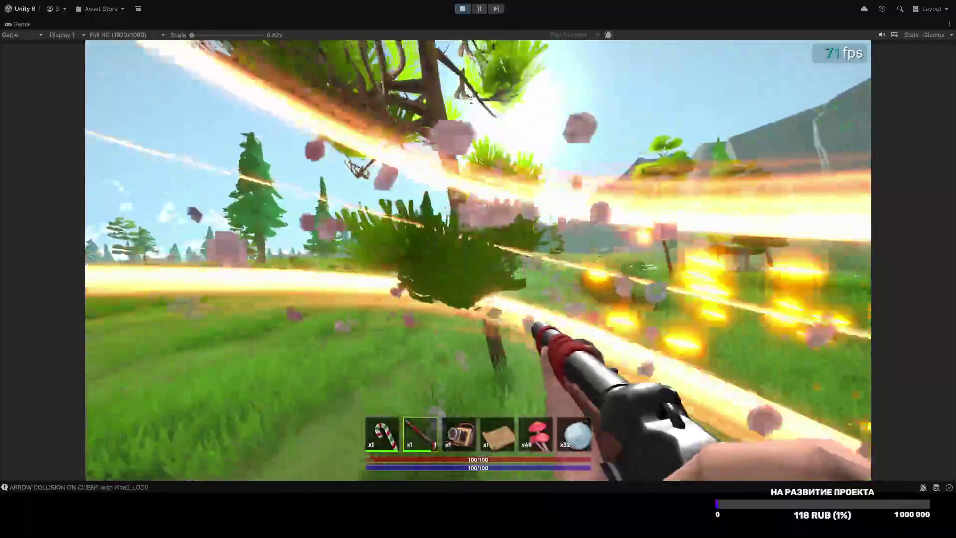
key(w)
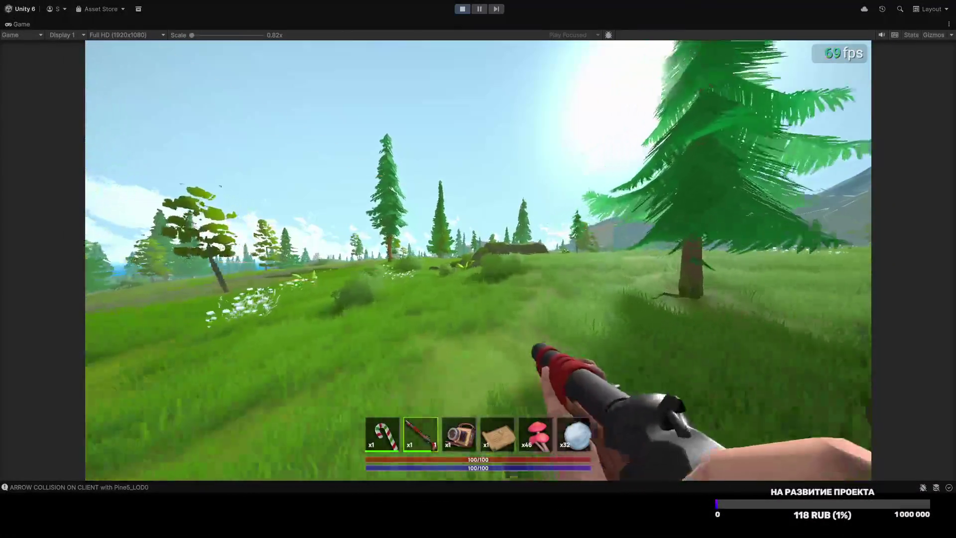
key(w)
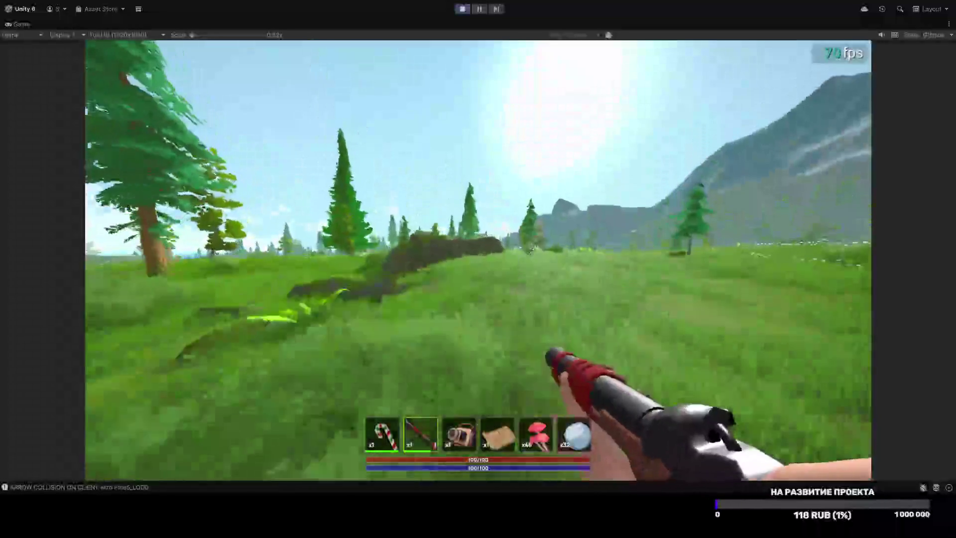
key(w)
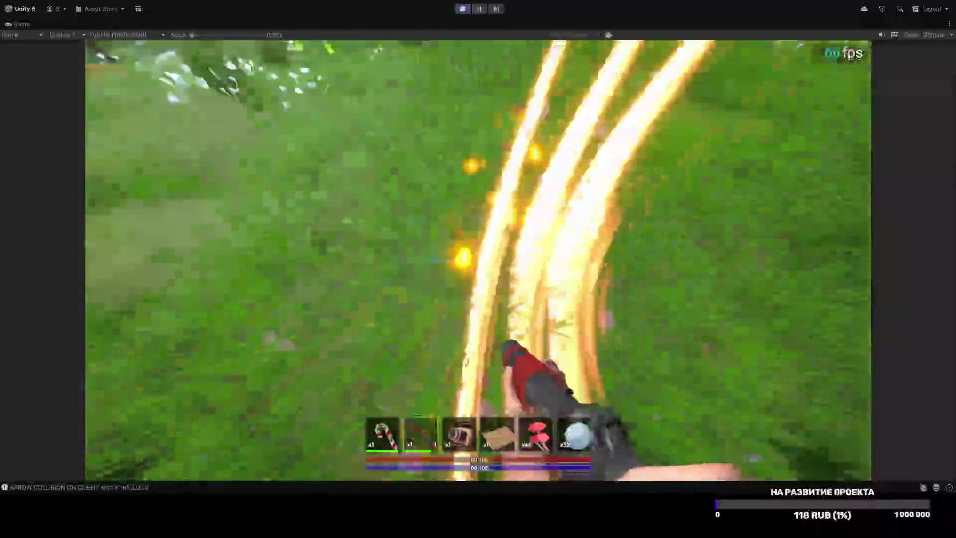
key(w)
key(w)
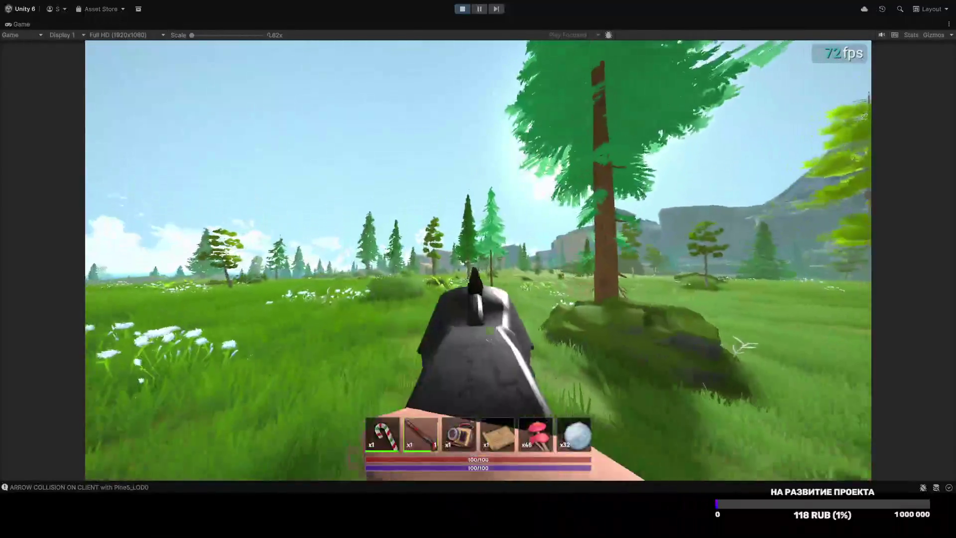
Step: Fire the rifle, reload, and keep walking through the trees into the open meadow
click(478, 260)
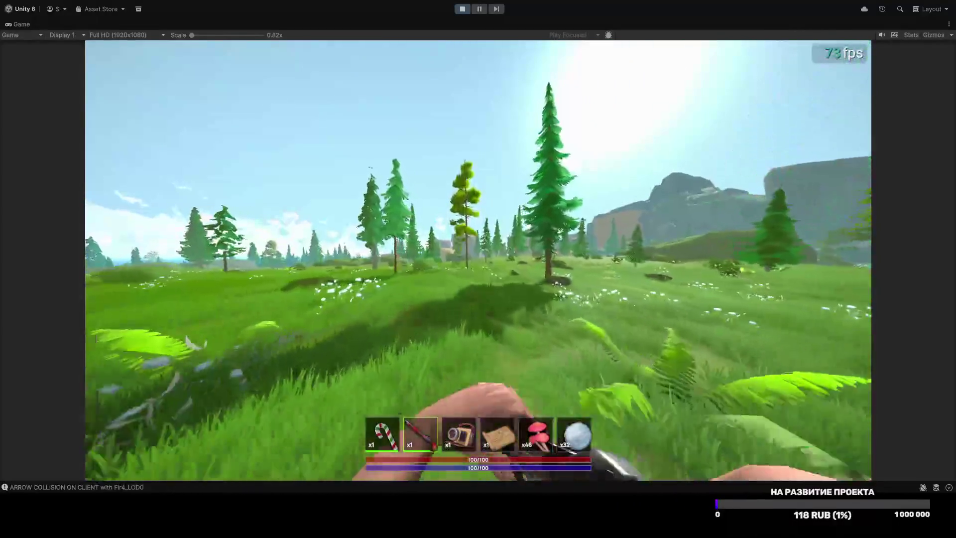
key(w)
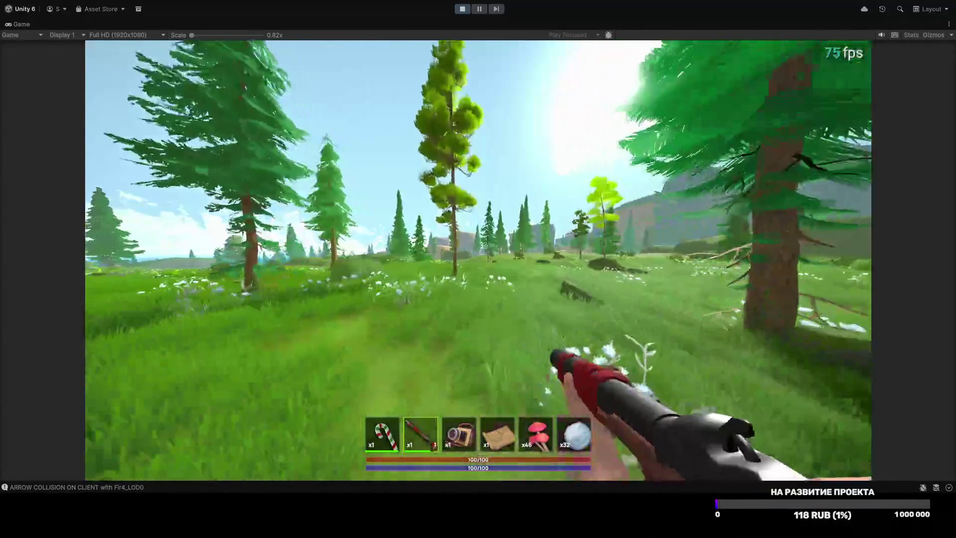
key(w)
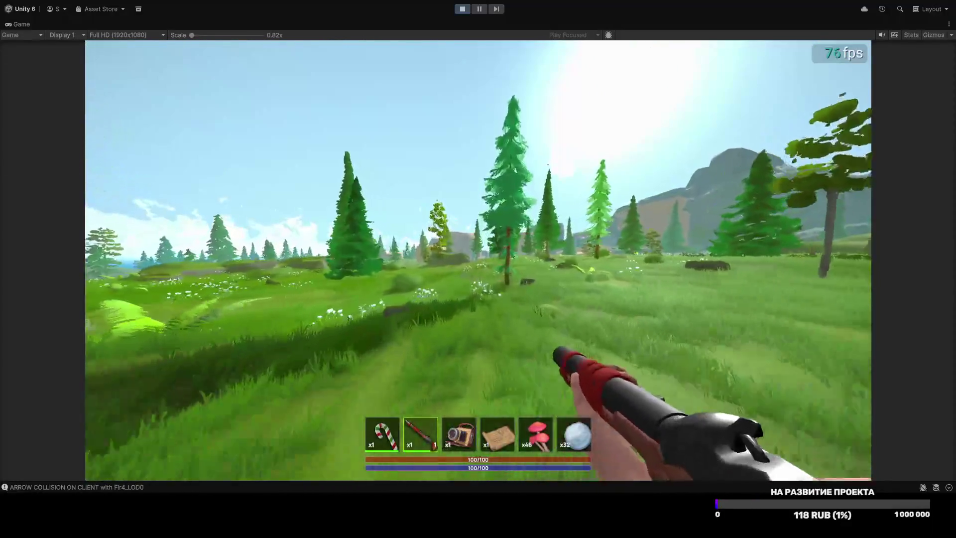
key(w)
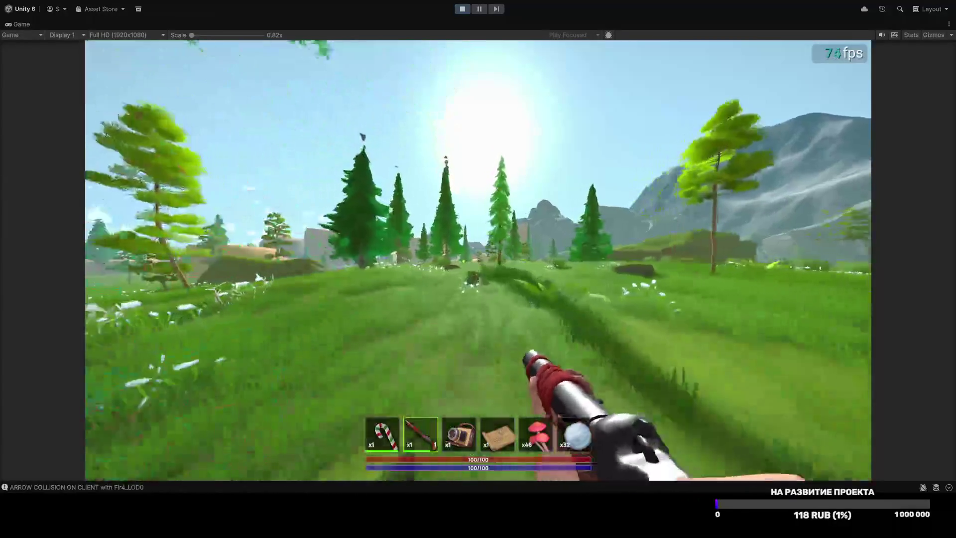
key(w)
key(w)
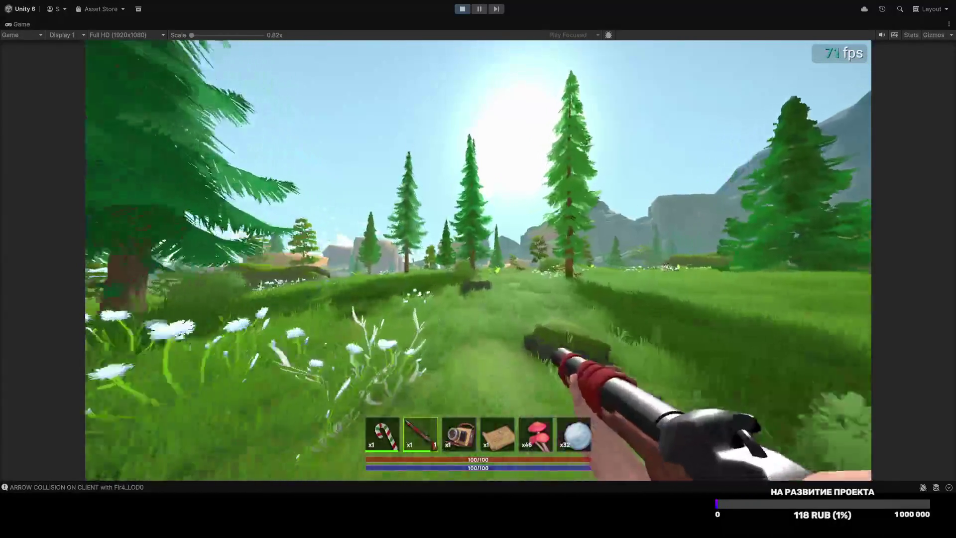
key(w)
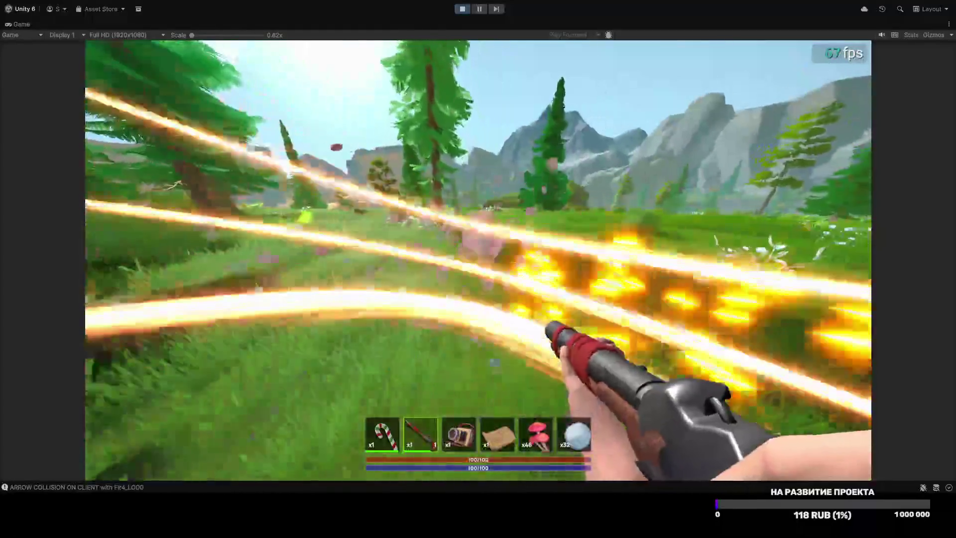
key(w)
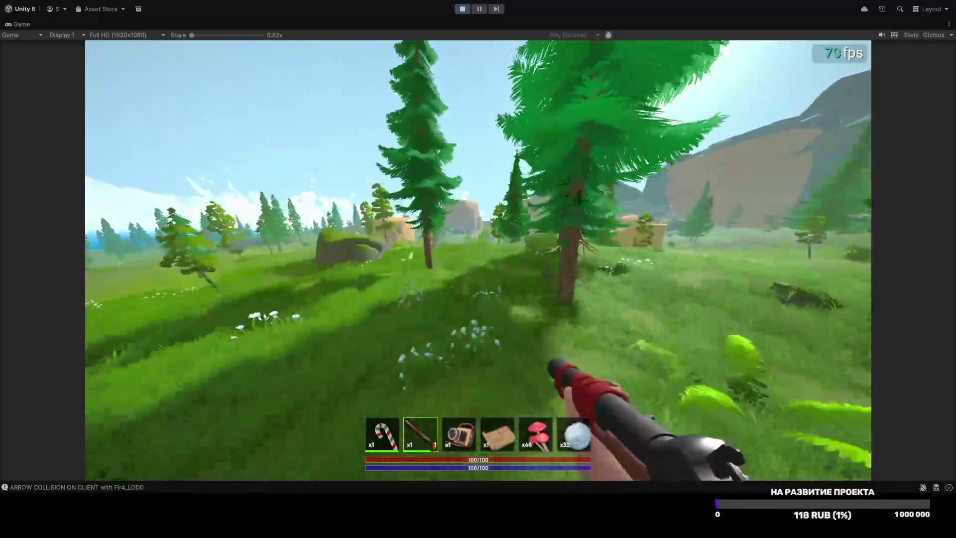
key(w)
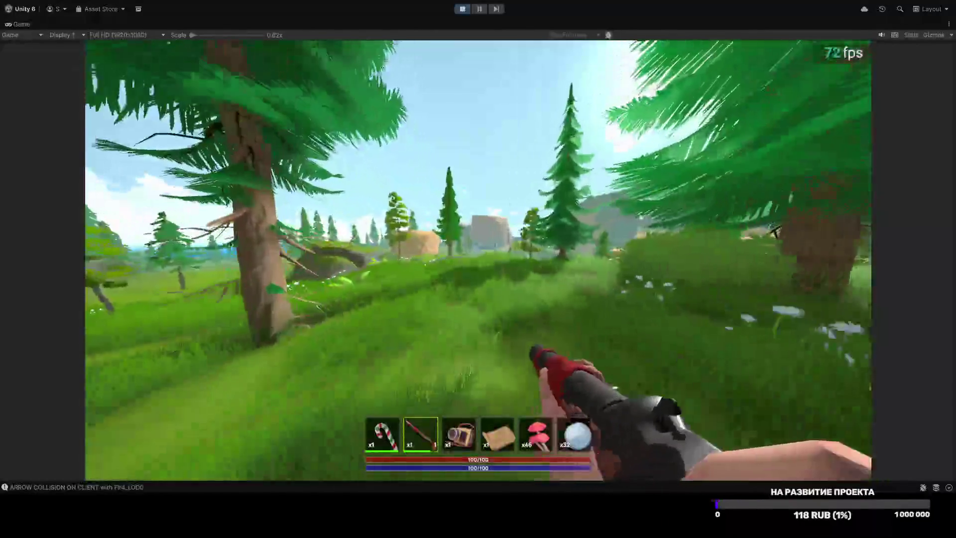
key(w)
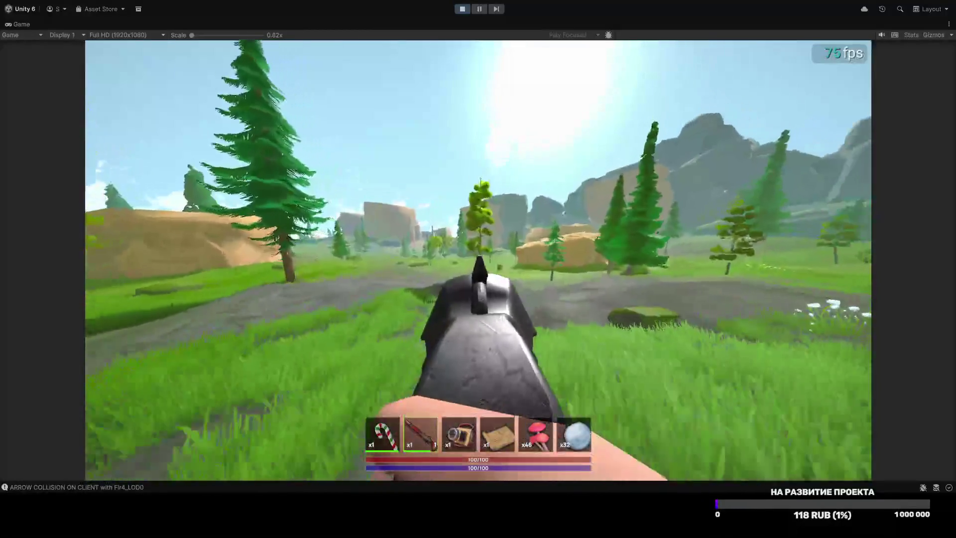
Step: Walk along the dirt path and across the meadow past the mossy rock and pine
key(w)
key(w)
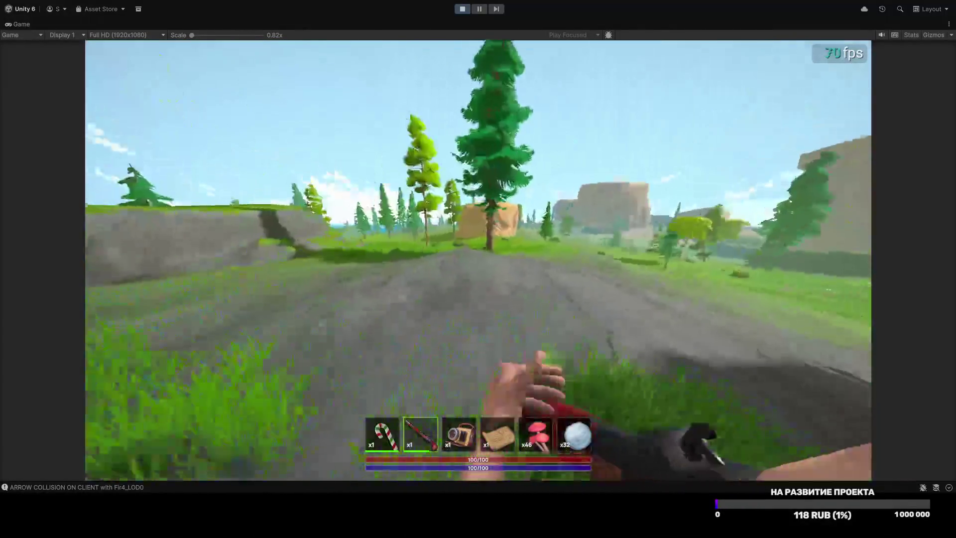
key(w)
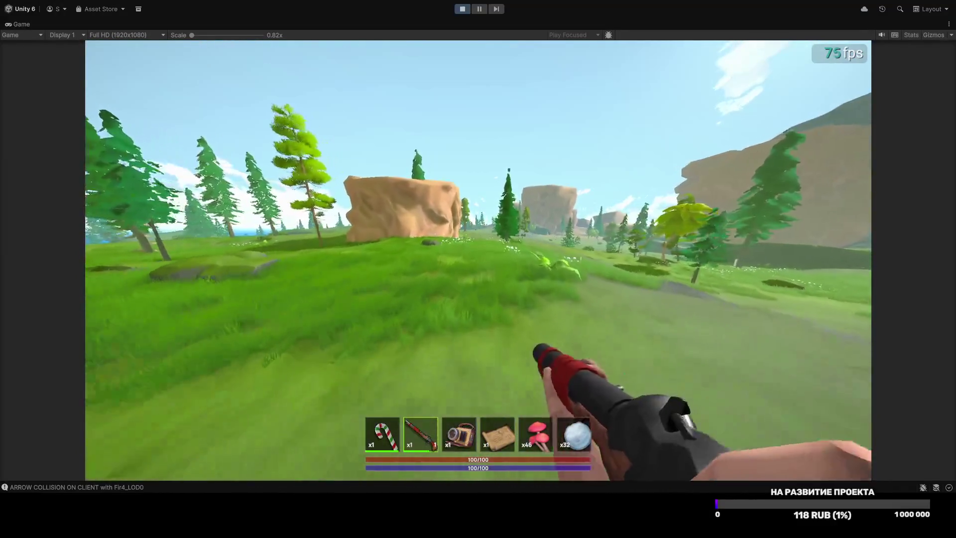
key(w)
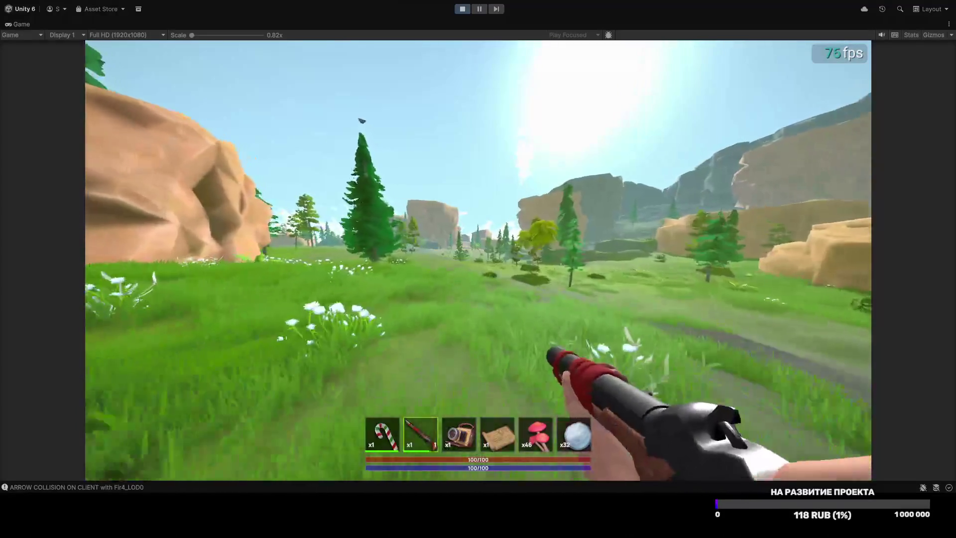
key(w)
key(w)
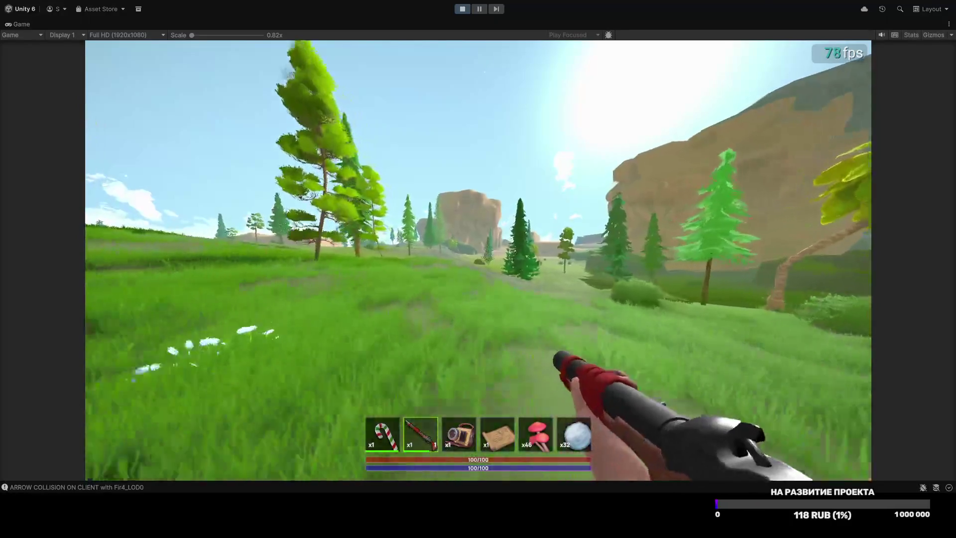
key(w)
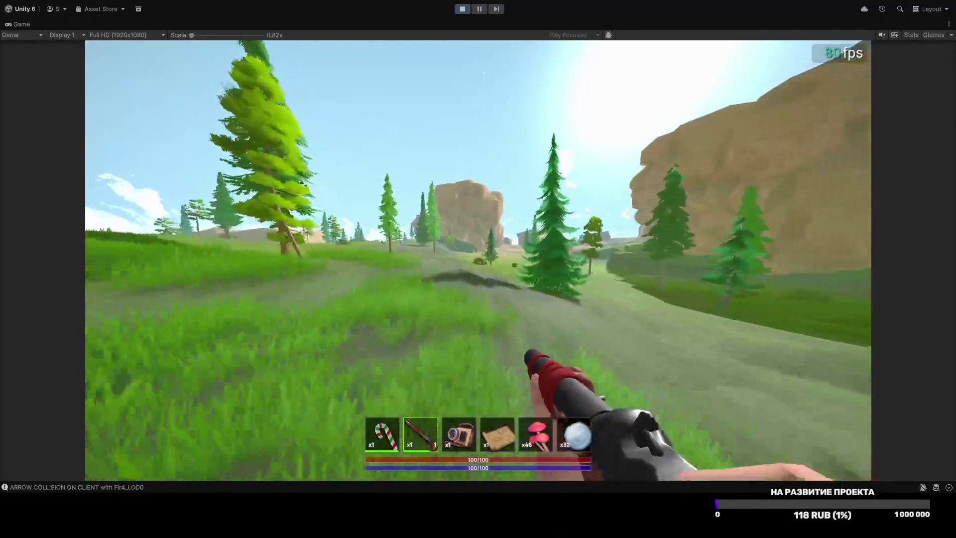
key(w)
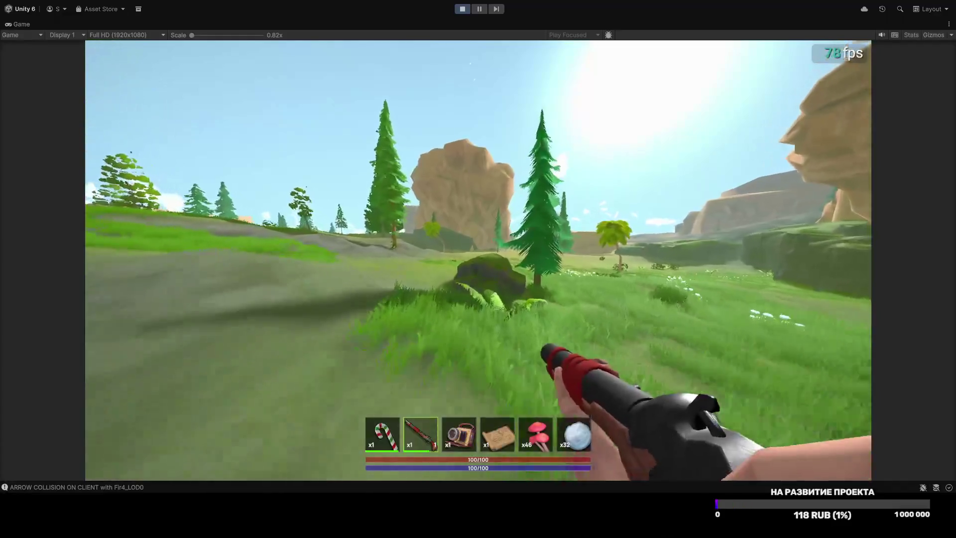
key(w)
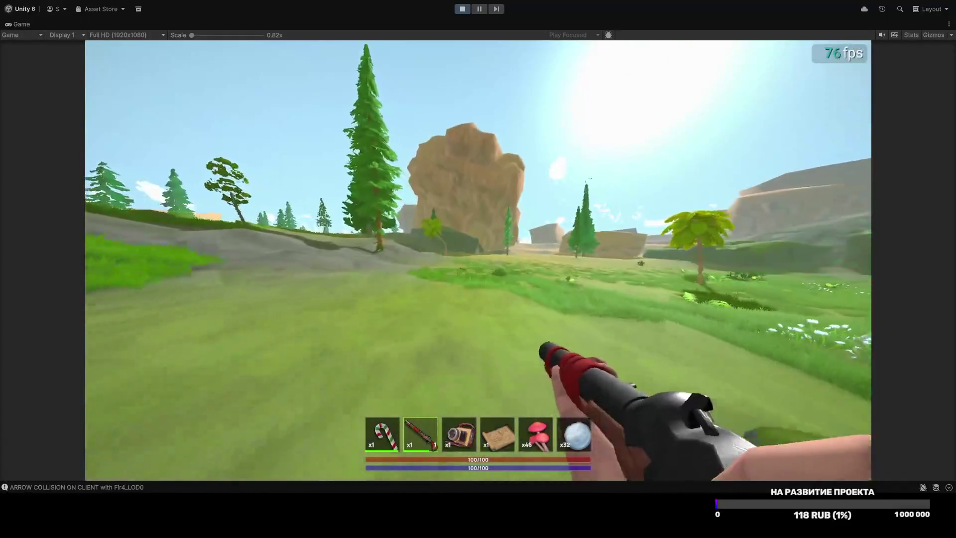
key(w)
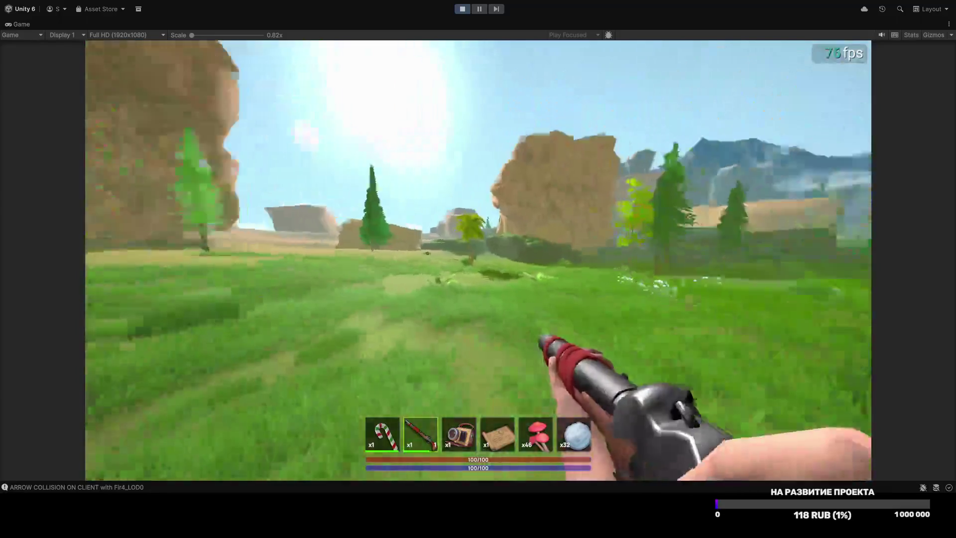
Step: Follow the grassy path through the valley to the rocky canyon and bring up the graphics settings
key(w)
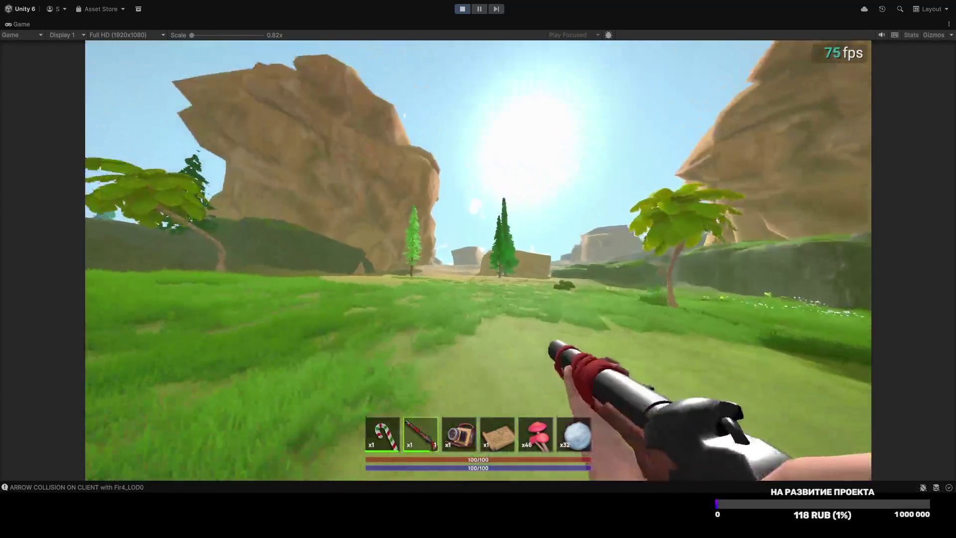
key(w)
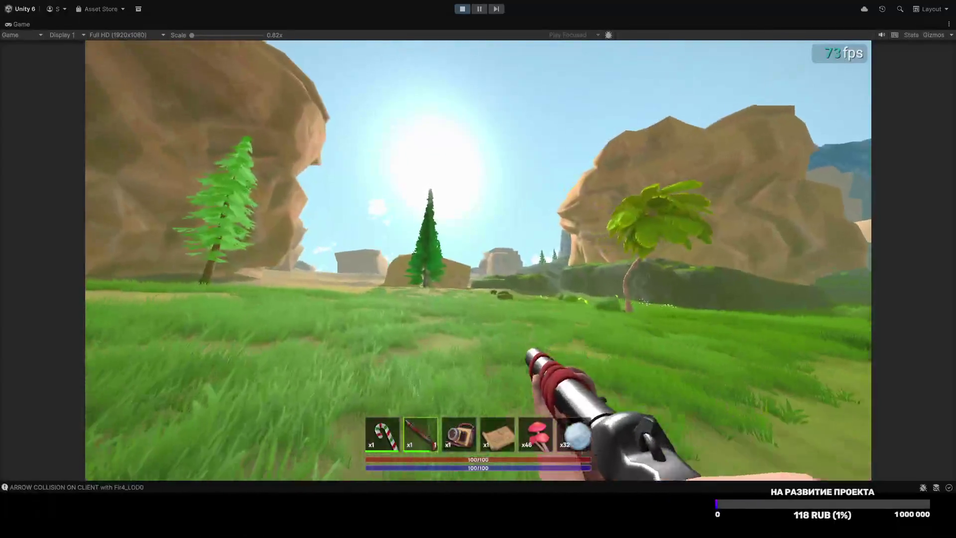
key(w)
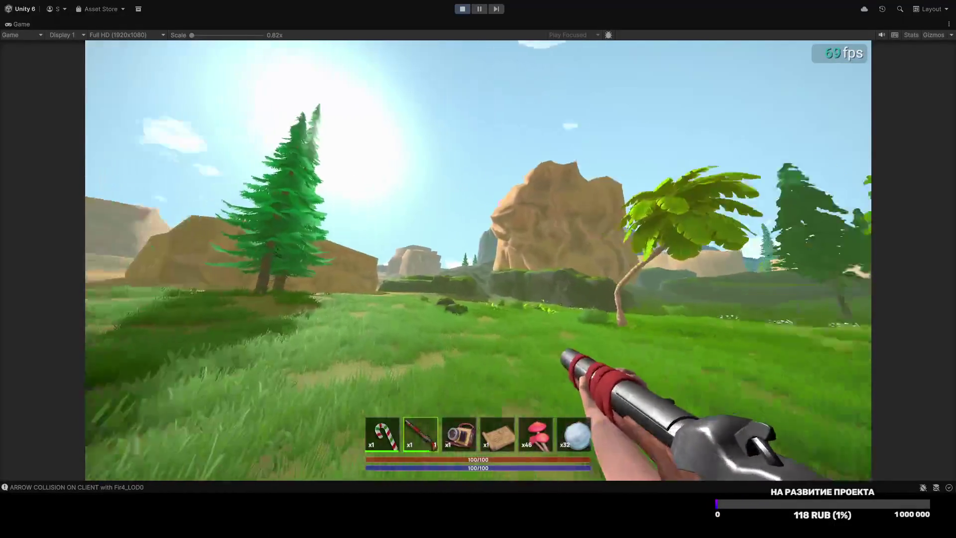
key(w)
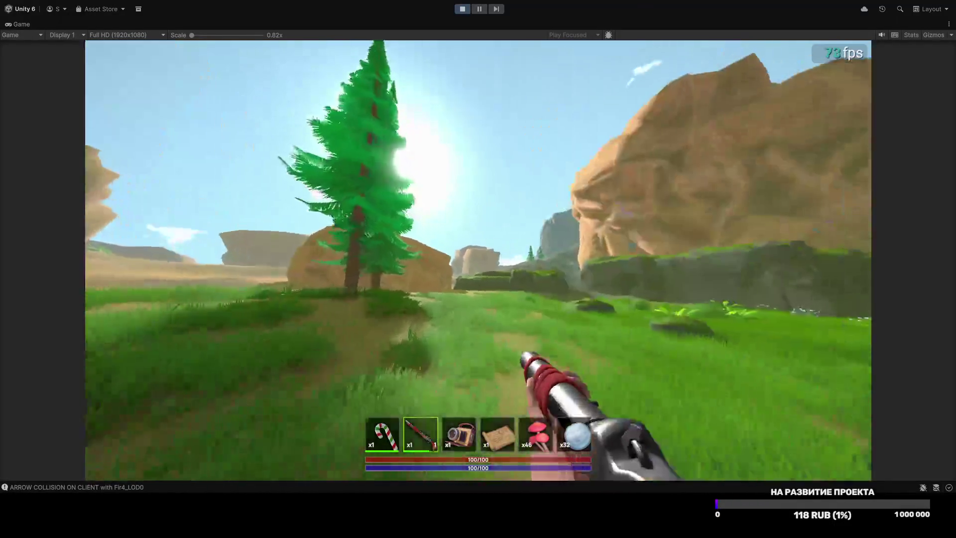
key(w)
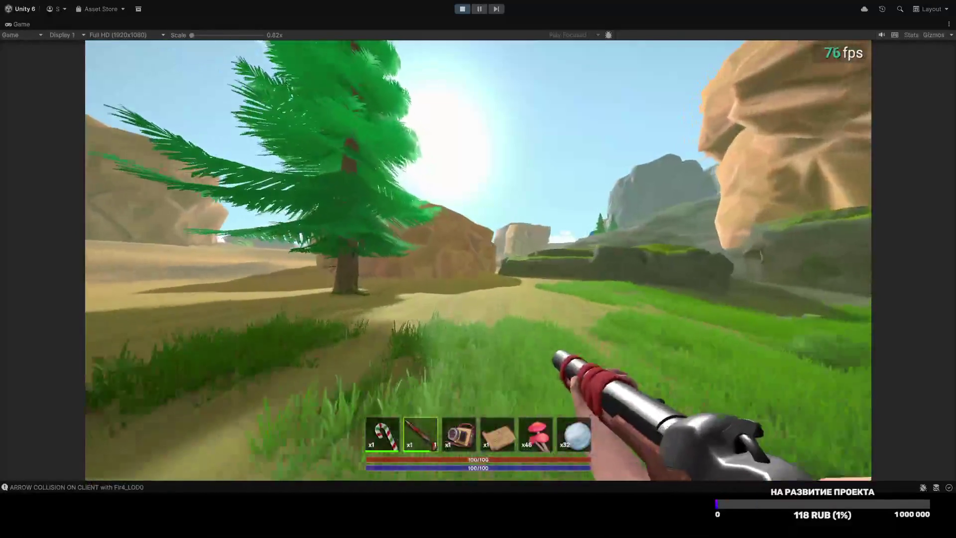
key(w)
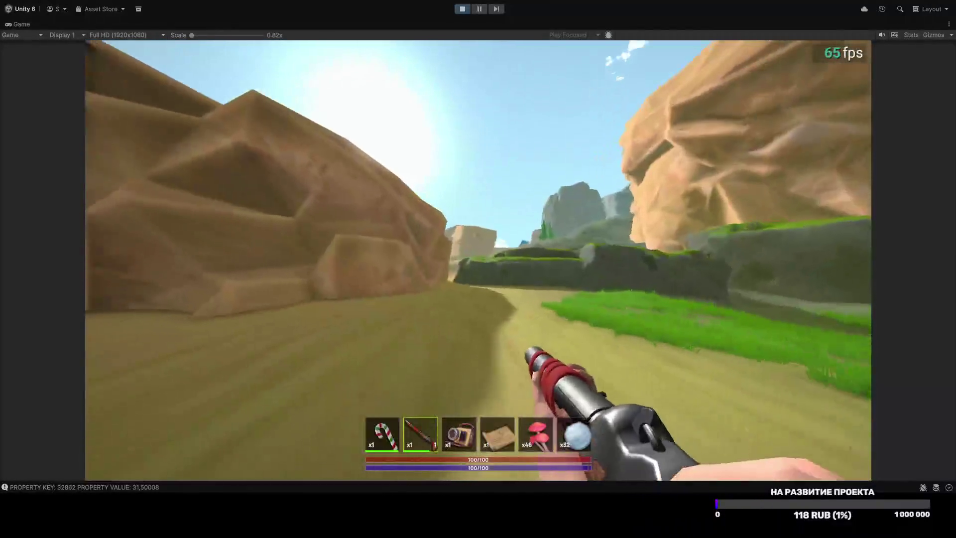
key(Escape)
click(475, 254)
Step: Lower the field of view to 89, then walk through the narrow rock passage into the sandy valley
drag(538, 318, 518, 319)
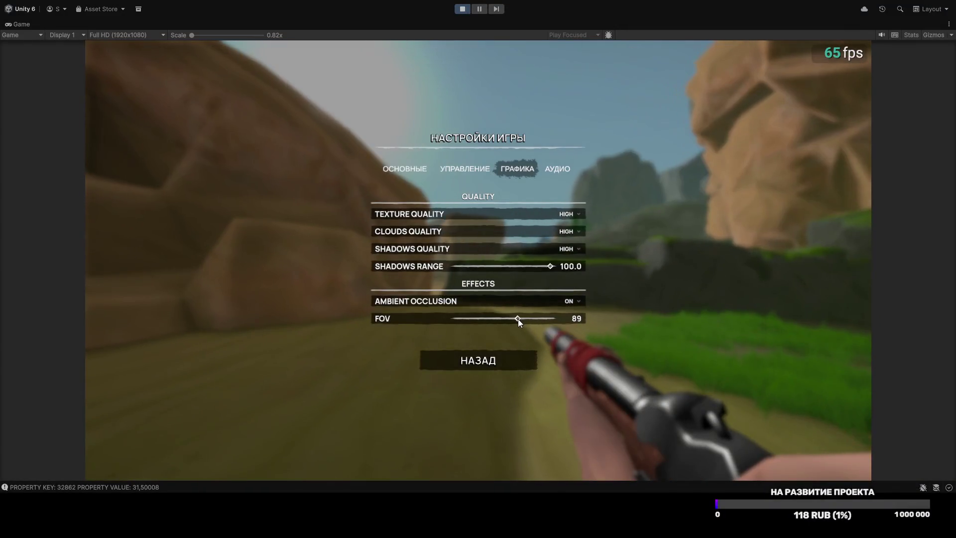
key(Escape)
key(w)
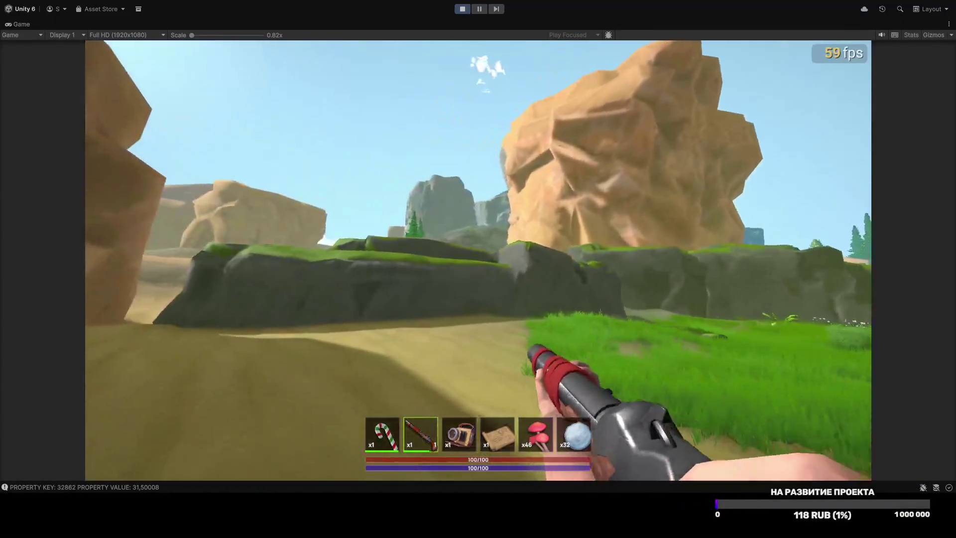
key(w)
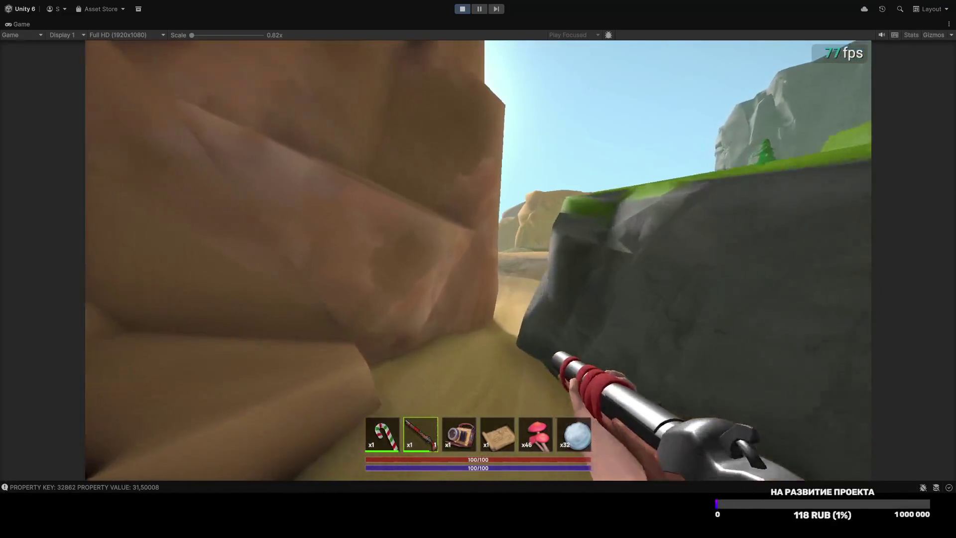
key(w)
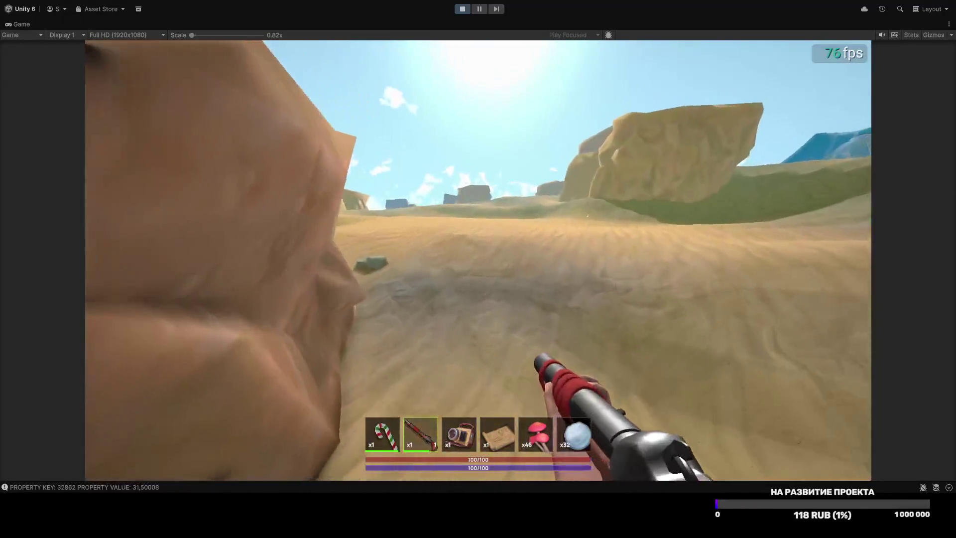
key(w)
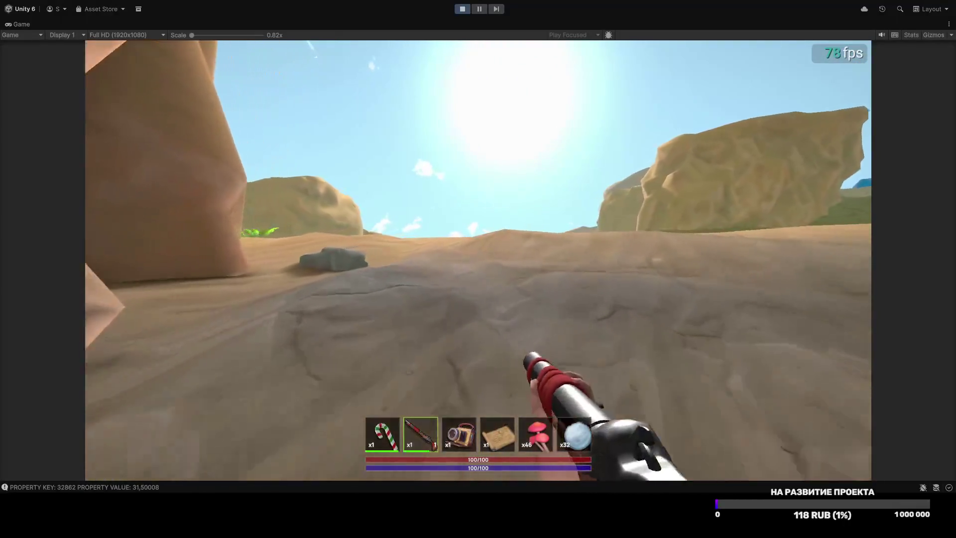
Step: Cross the sandy valley past the rocks up to the fern, then return to the graphics settings
key(w)
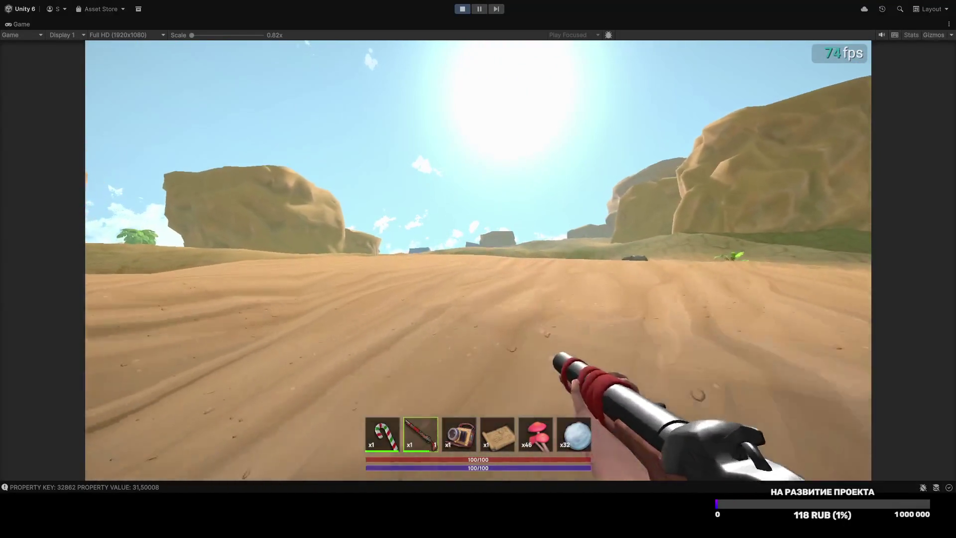
key(w)
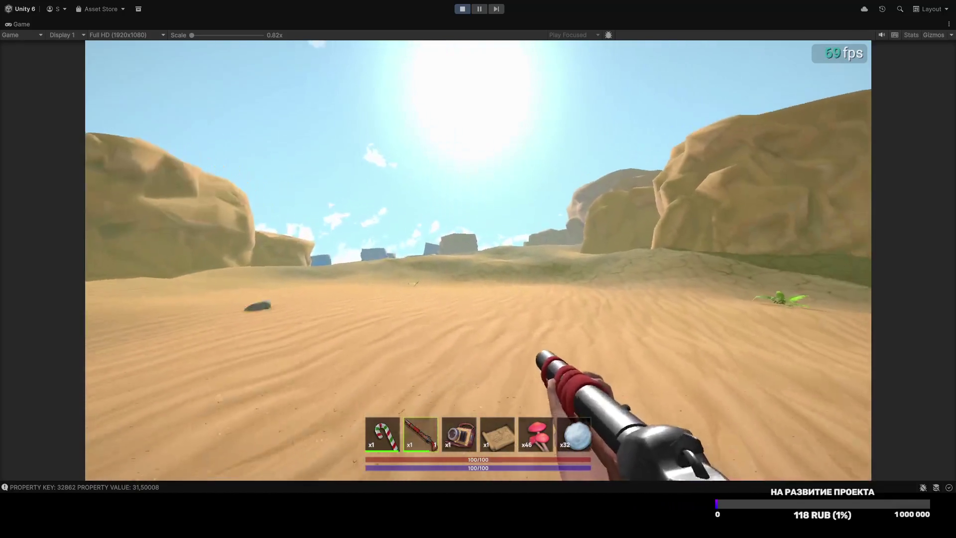
key(w)
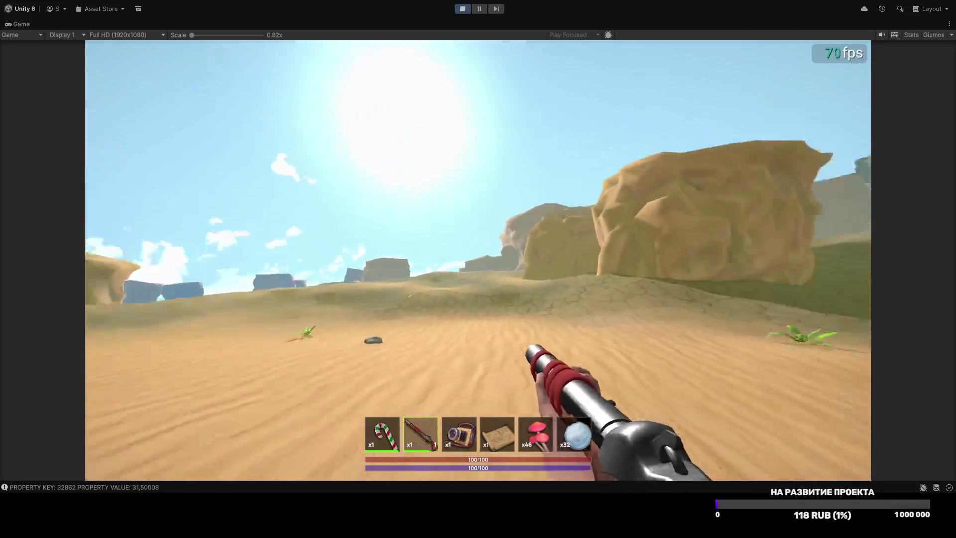
key(w)
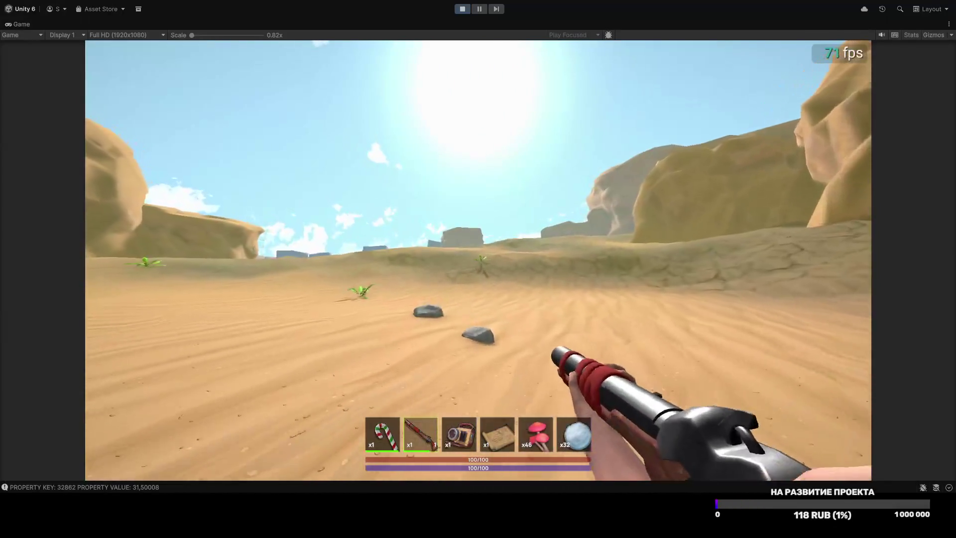
key(w)
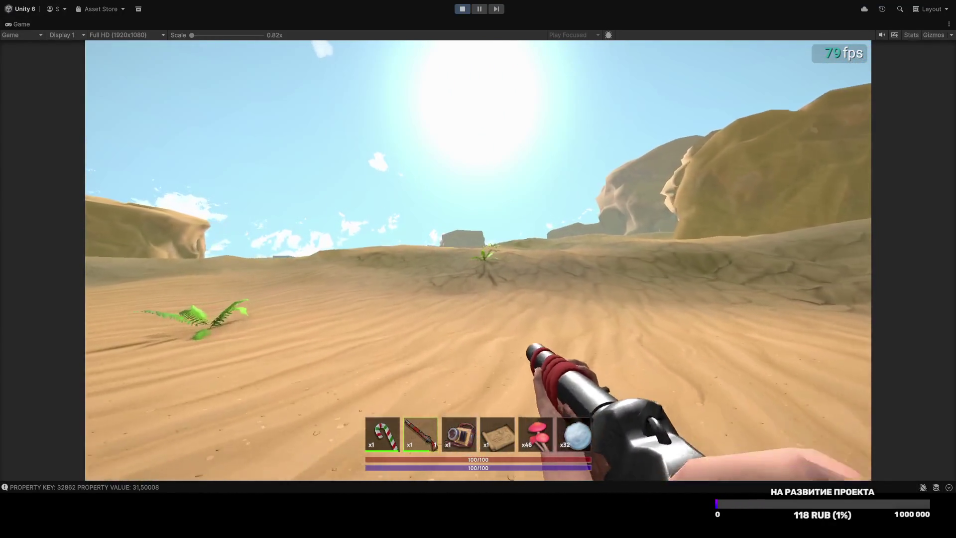
key(w)
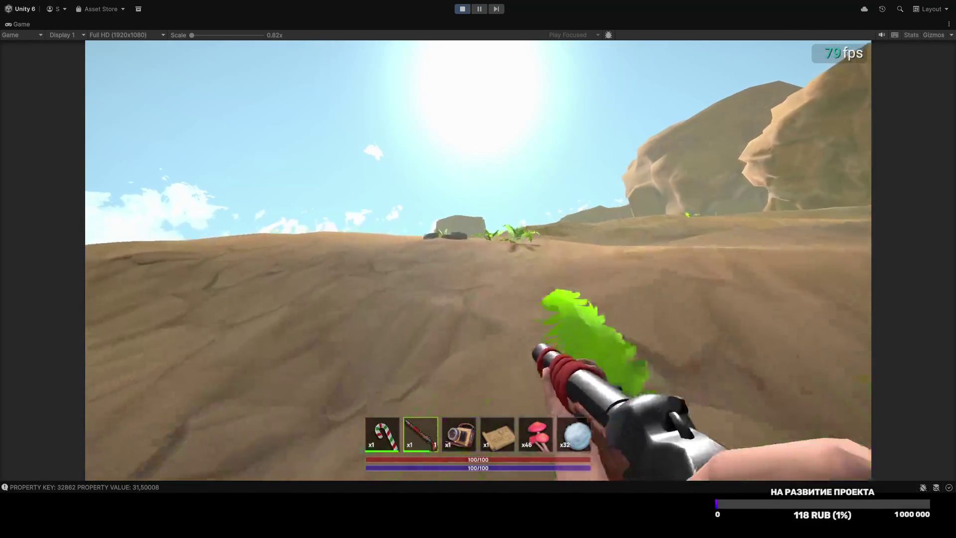
key(Escape)
click(481, 248)
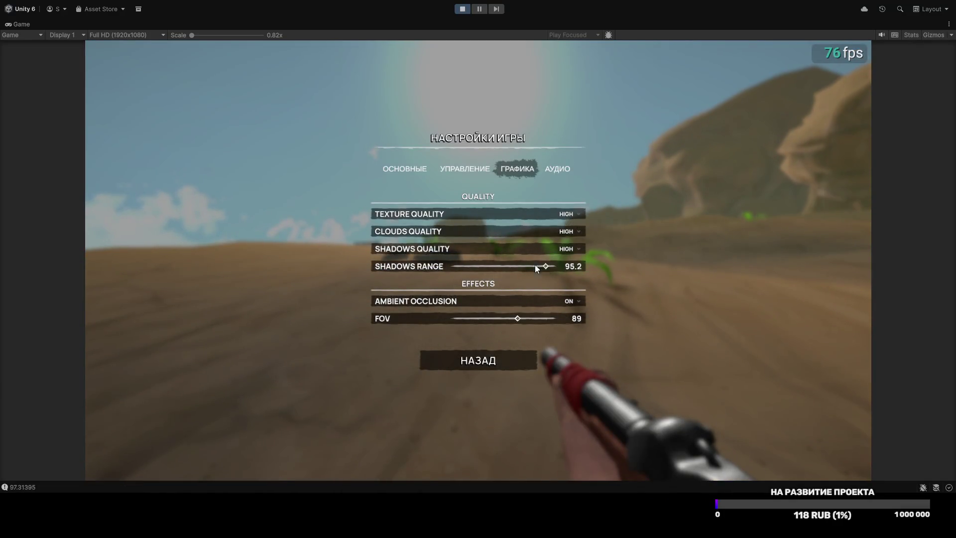
Step: Widen the field of view toward 110 and resume play
drag(497, 317, 589, 321)
key(Escape)
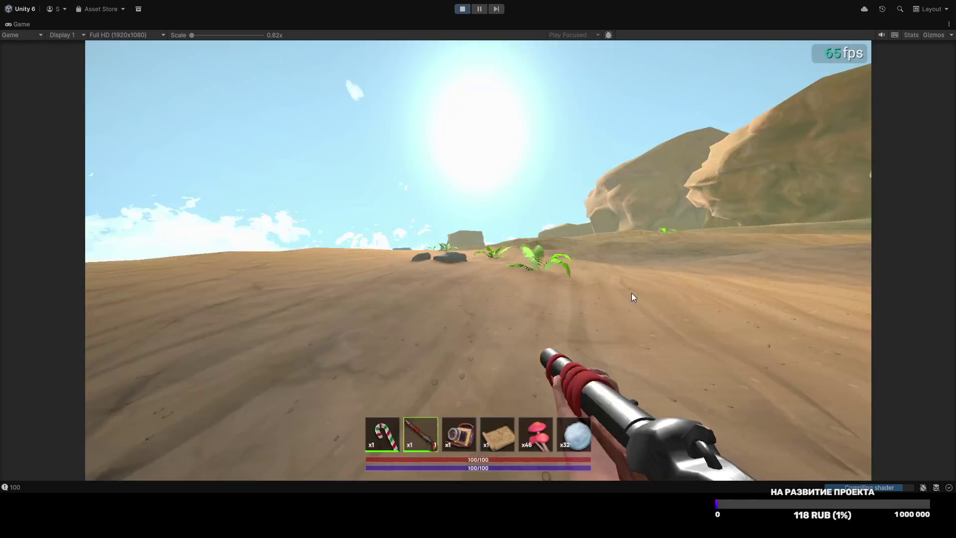
Step: Walk the player forward past the fern and over the sand ridge
key(w)
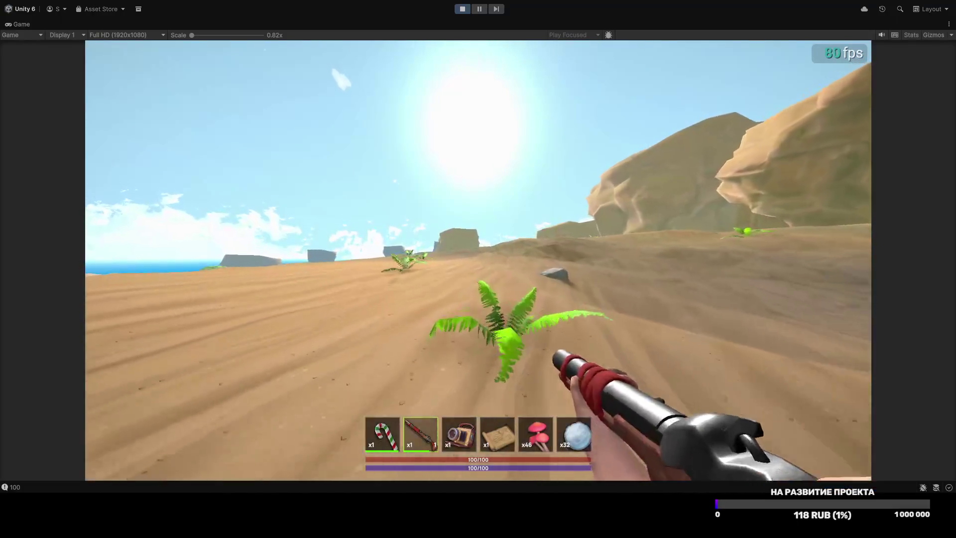
key(w)
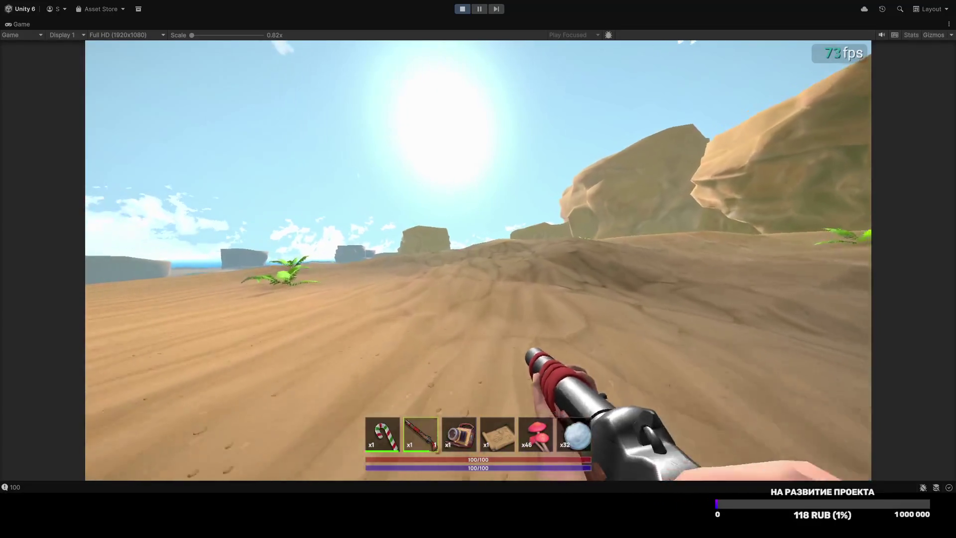
key(w)
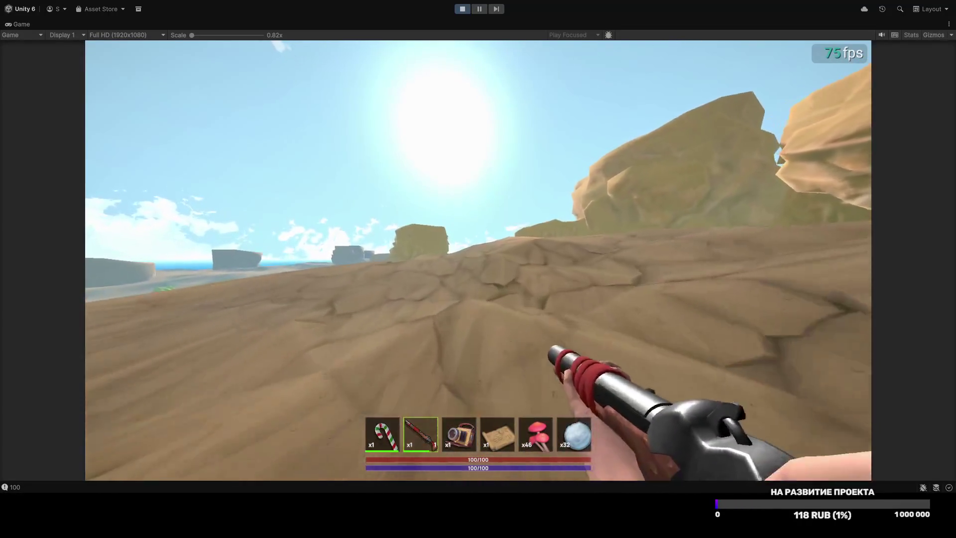
key(w)
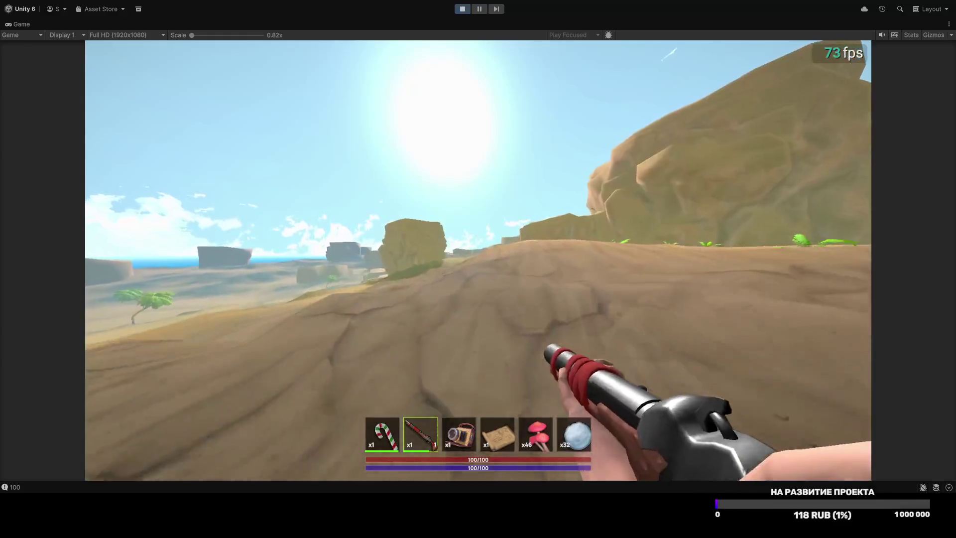
key(w)
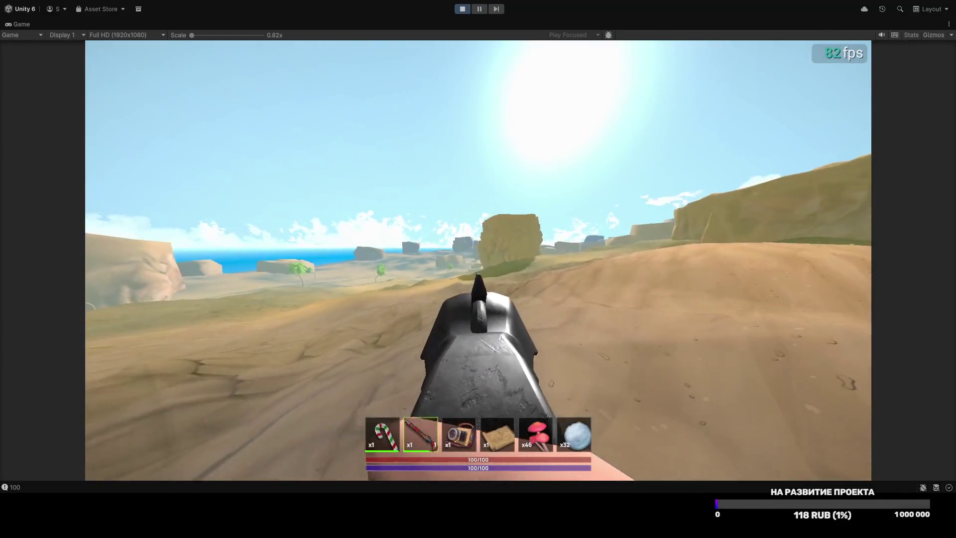
key(w)
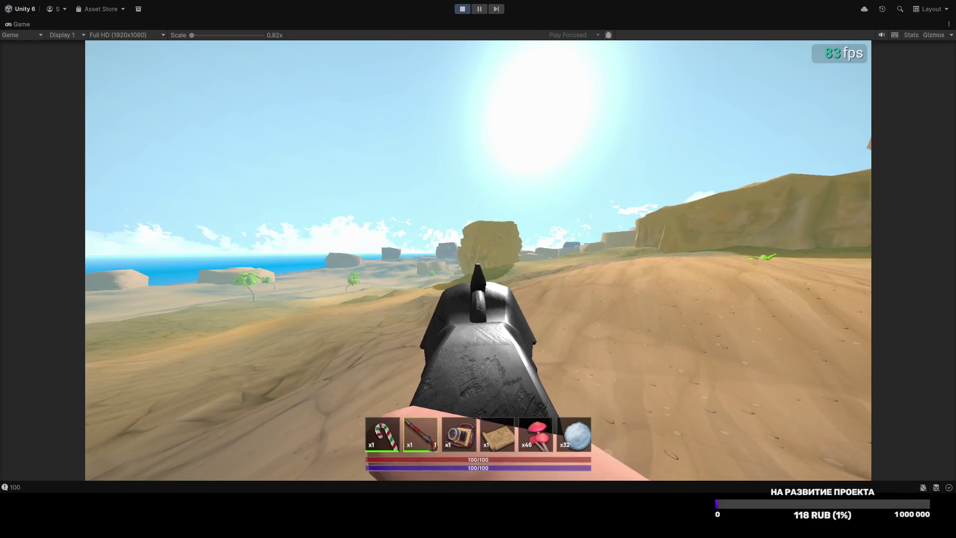
Step: Fire the shotgun at the cliff, keep walking toward the rocks, and bring up the inventory
click(478, 260)
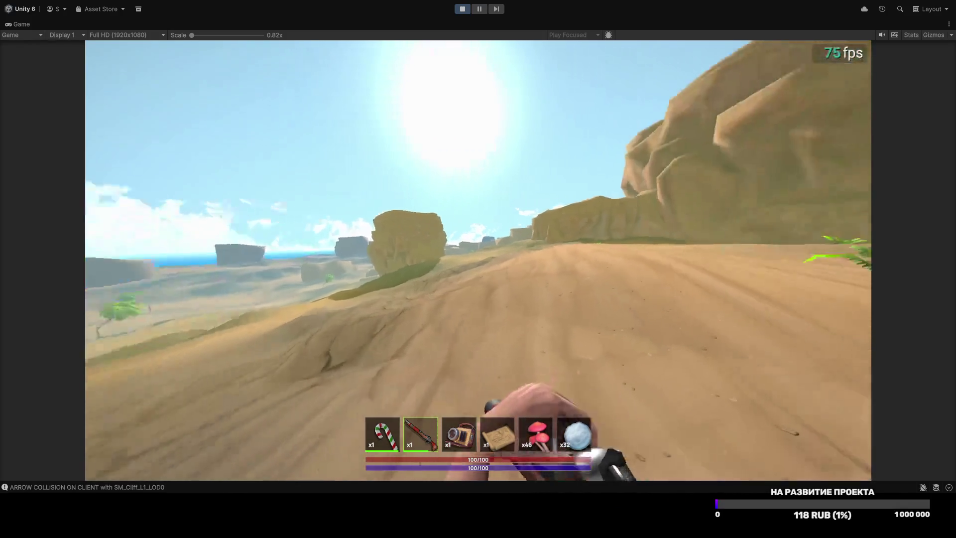
key(w)
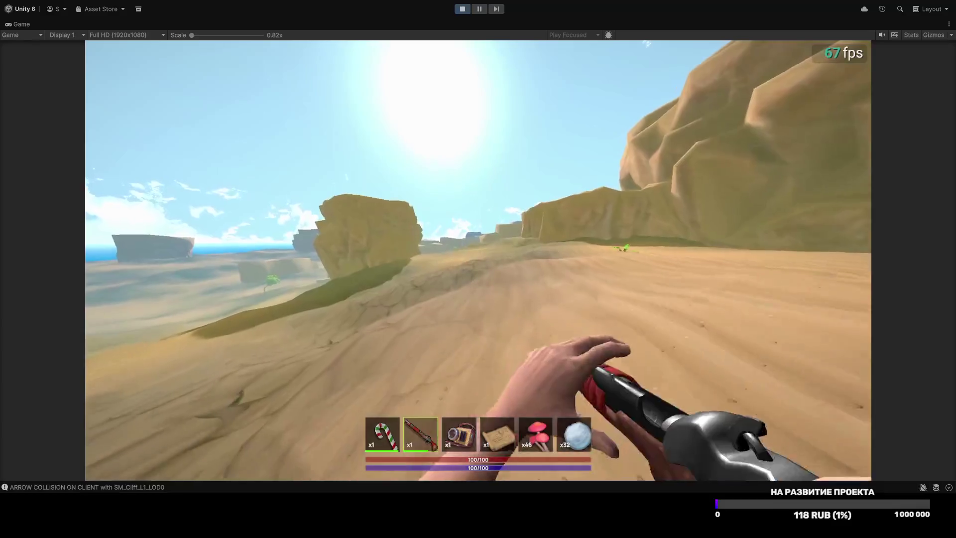
key(w)
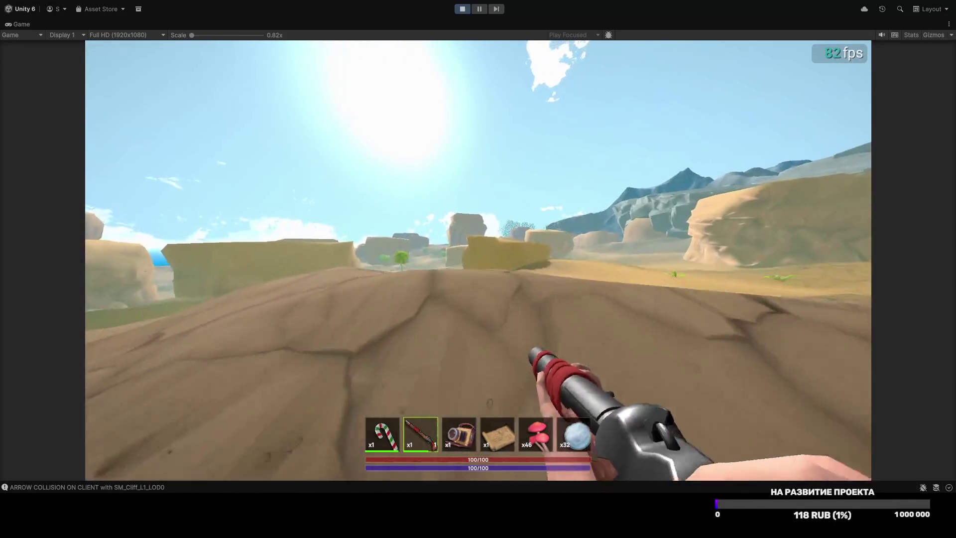
key(Tab)
Step: Replace the camera in hotbar slot 3 with the stone hatchet, then reload the shotgun
drag(458, 433, 459, 382)
drag(497, 305, 458, 435)
key(Tab)
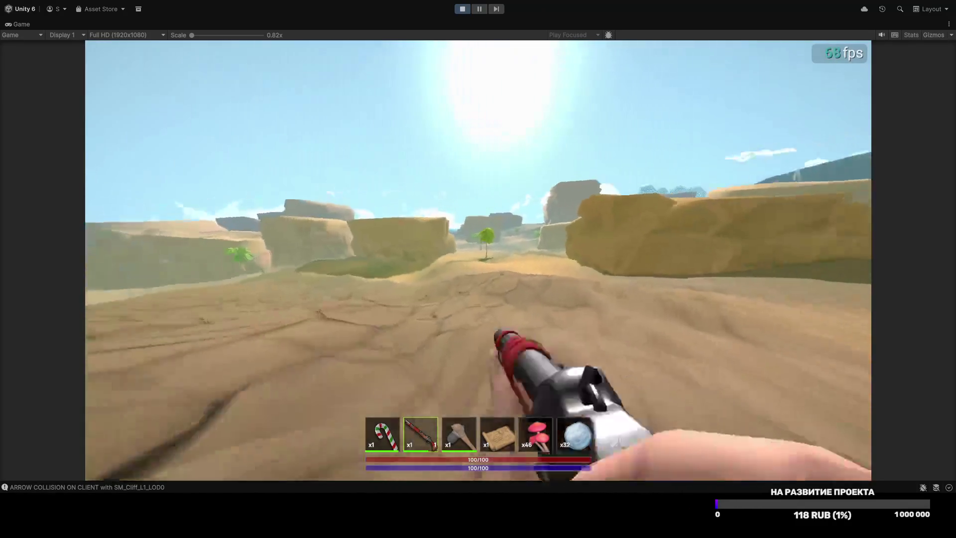
key(r)
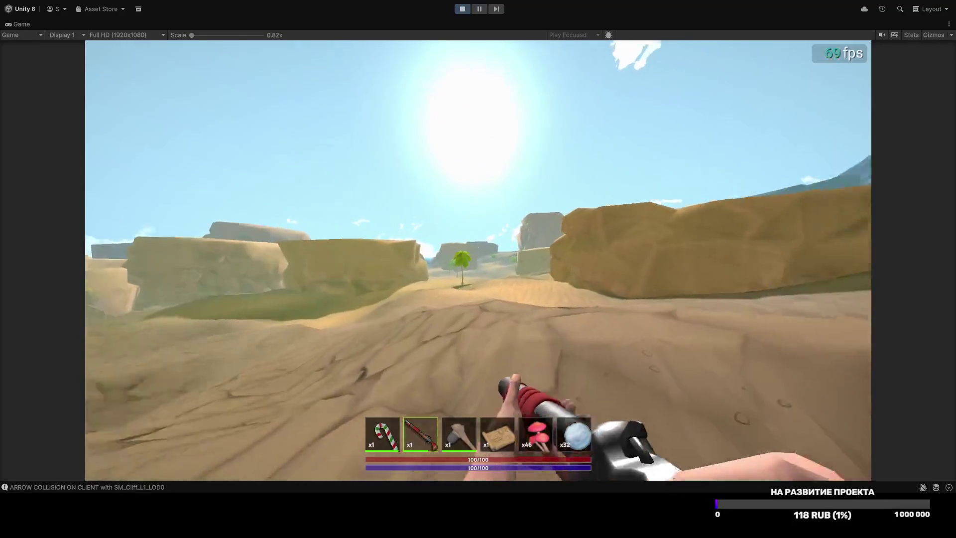
Step: Walk up the canyon past the palm tree toward the central rock
key(w)
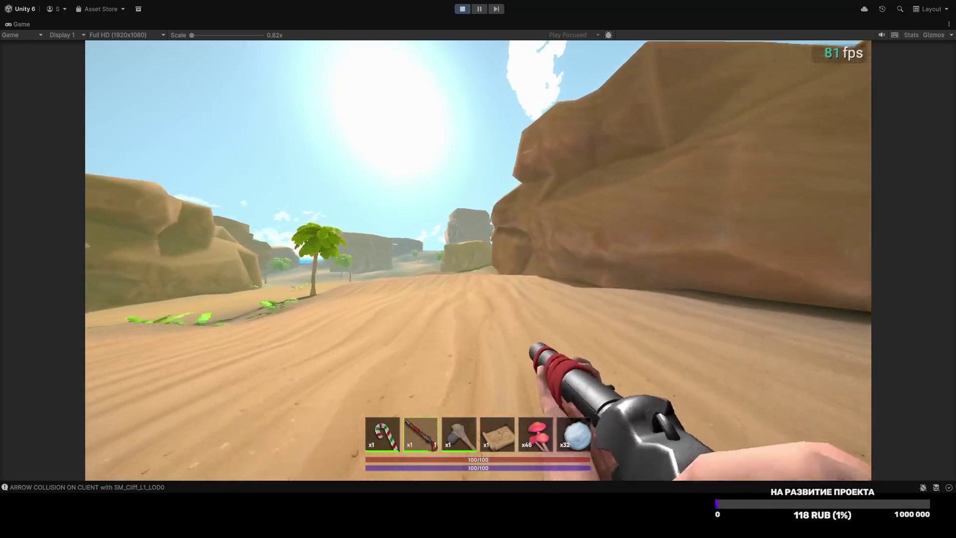
key(w)
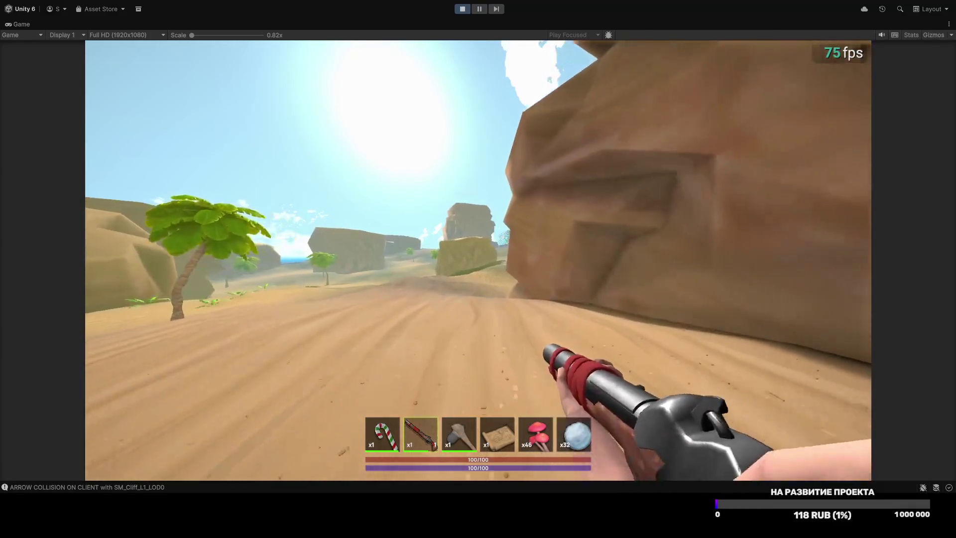
key(w)
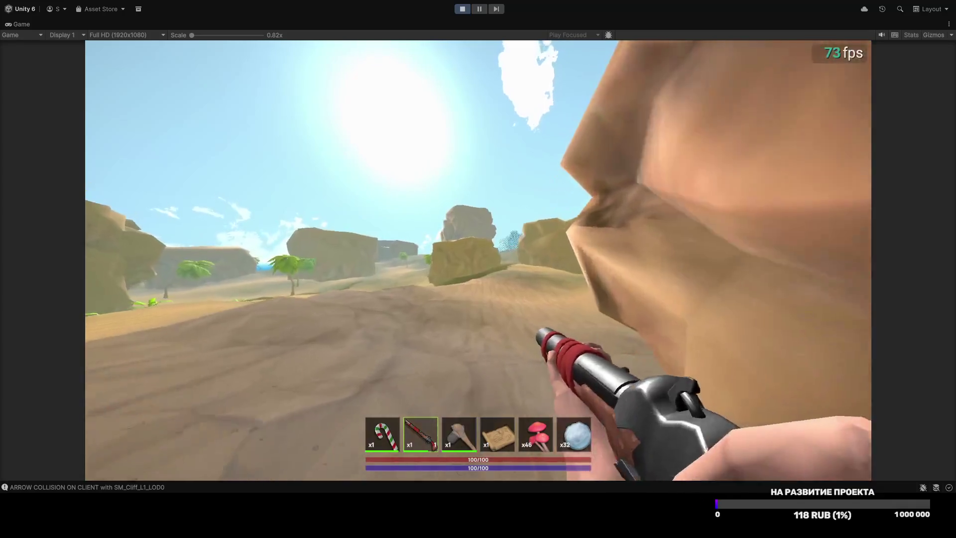
key(w)
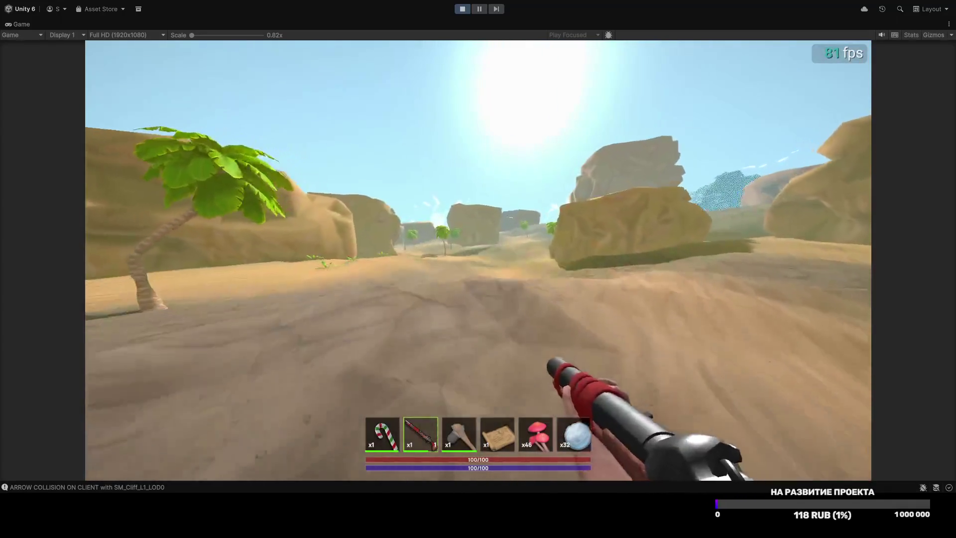
key(w)
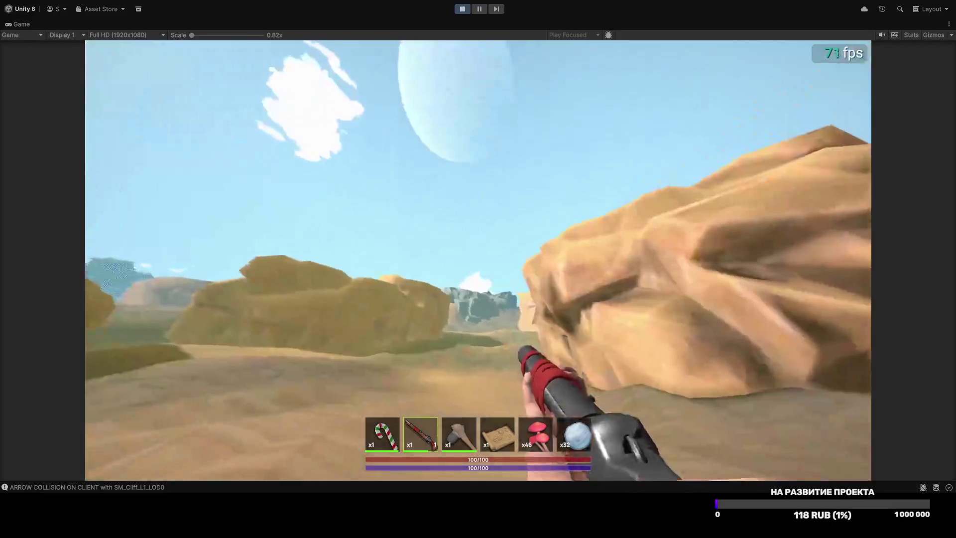
key(w)
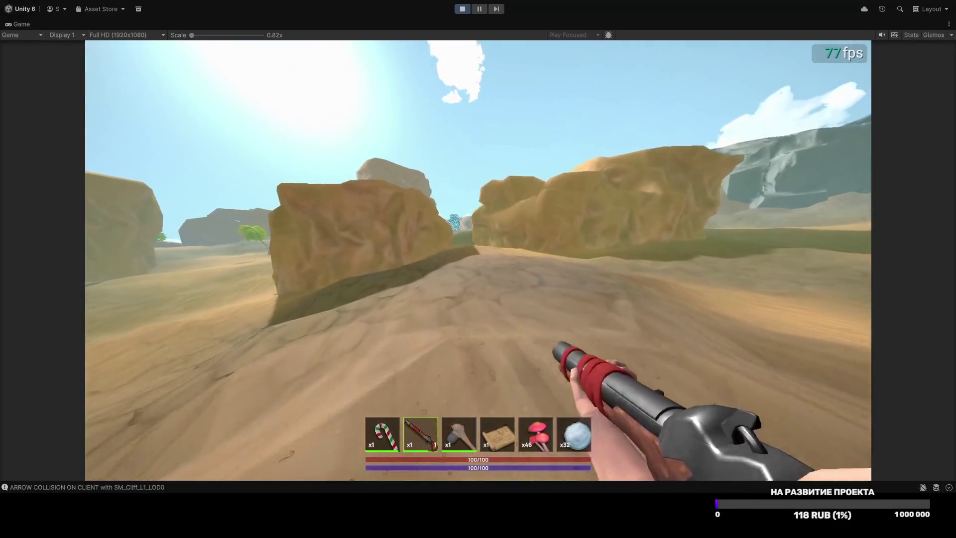
Step: Continue between the rock walls and out of the canyon onto open ground
key(w)
key(w)
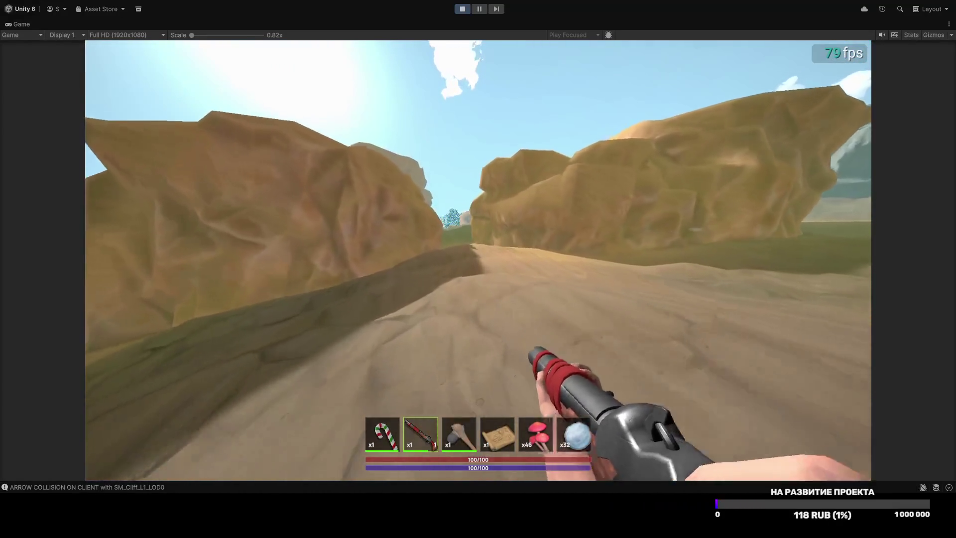
key(w)
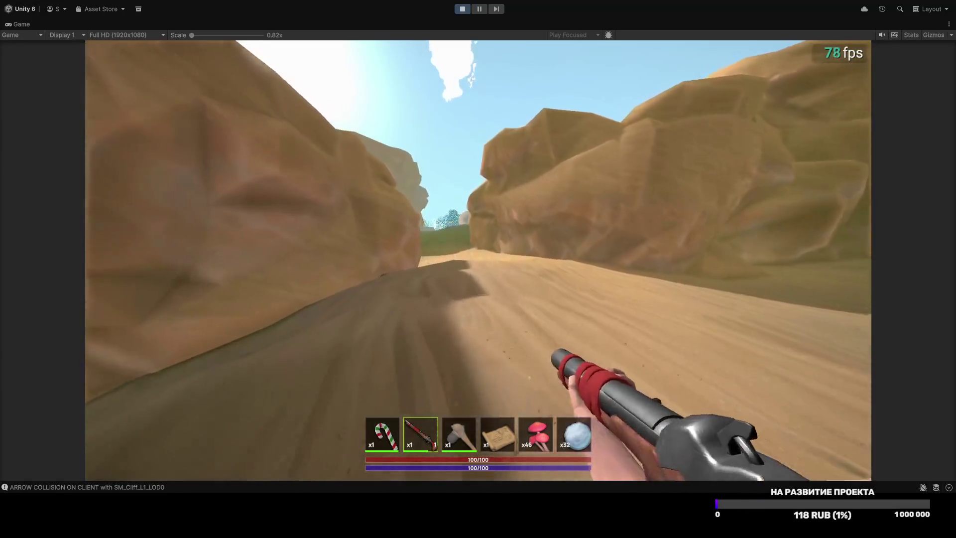
key(w)
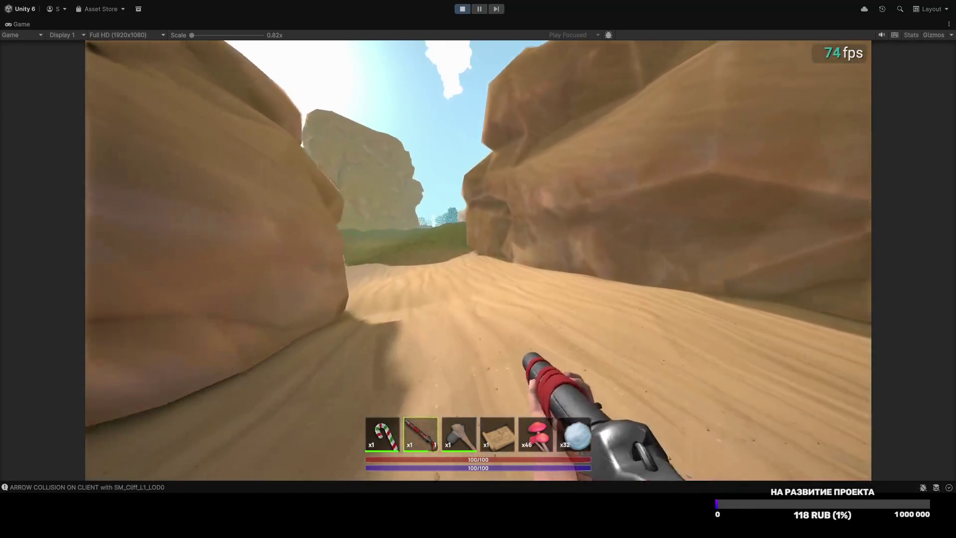
key(w)
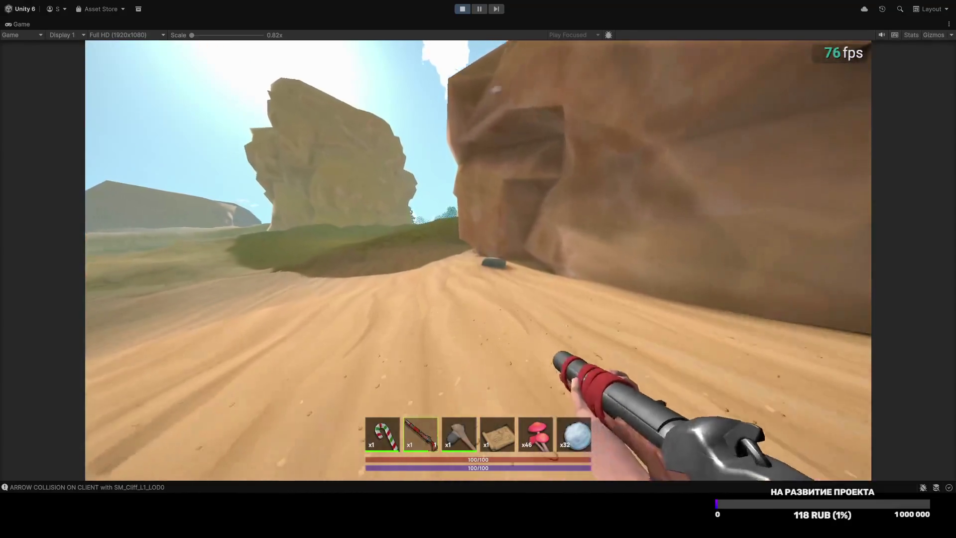
key(w)
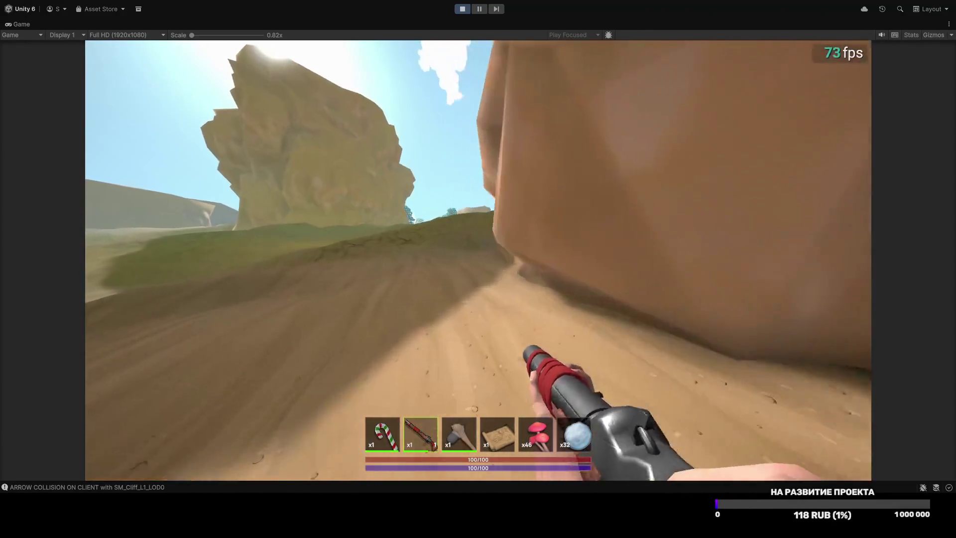
key(w)
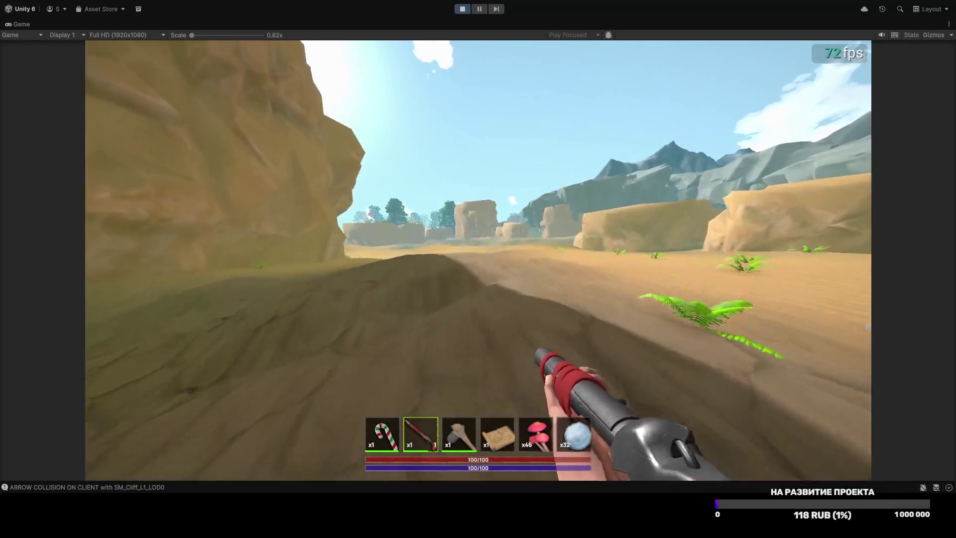
Step: Walk along the sandy path past the rock pillar, briefly aiming down the shotgun sights
key(w)
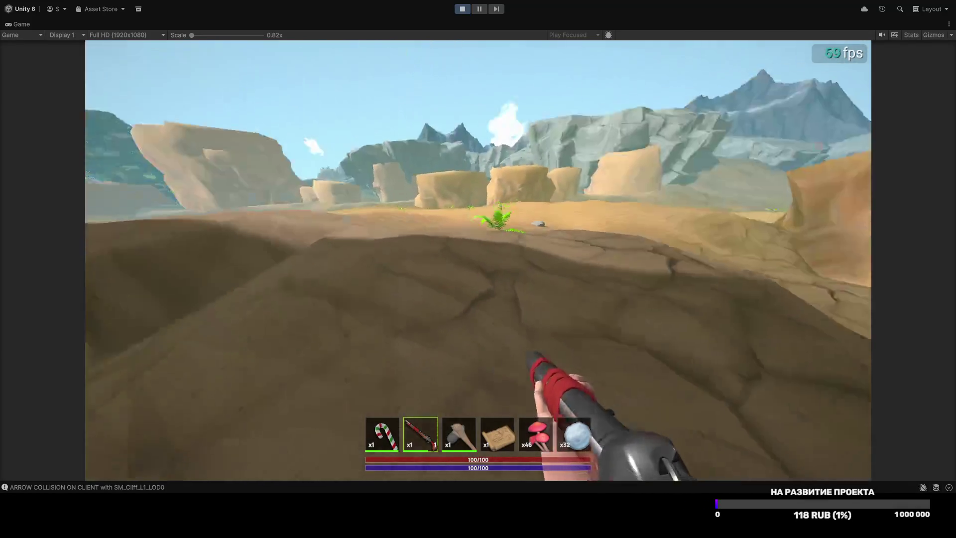
key(w)
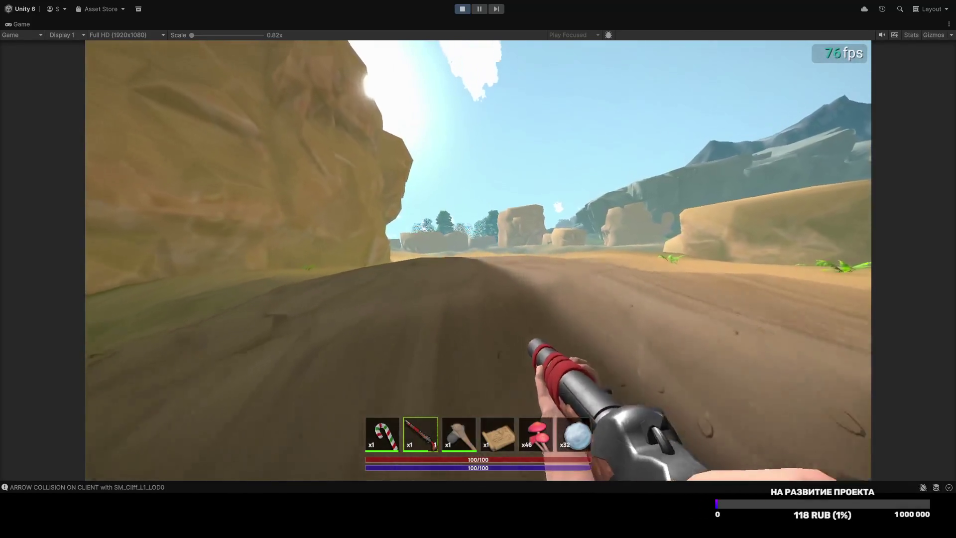
key(w)
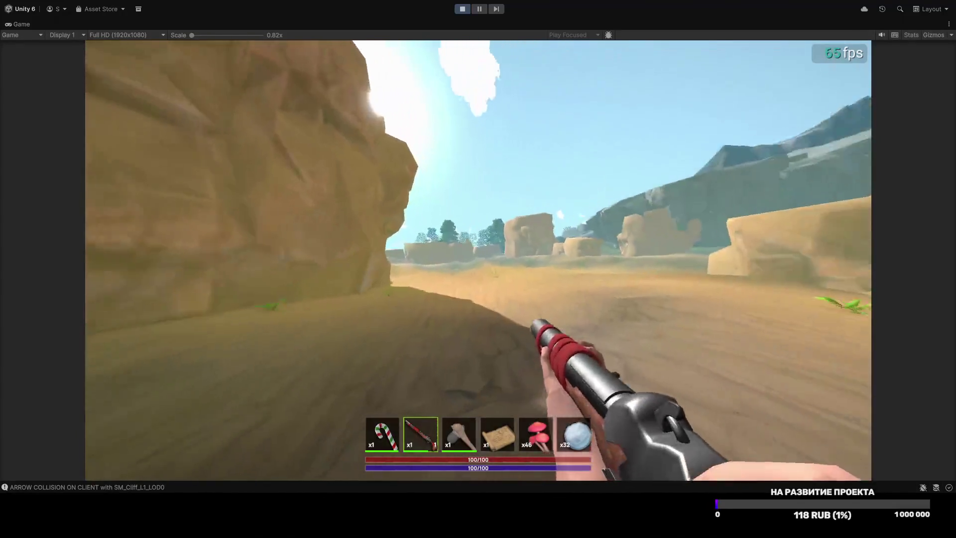
key(w)
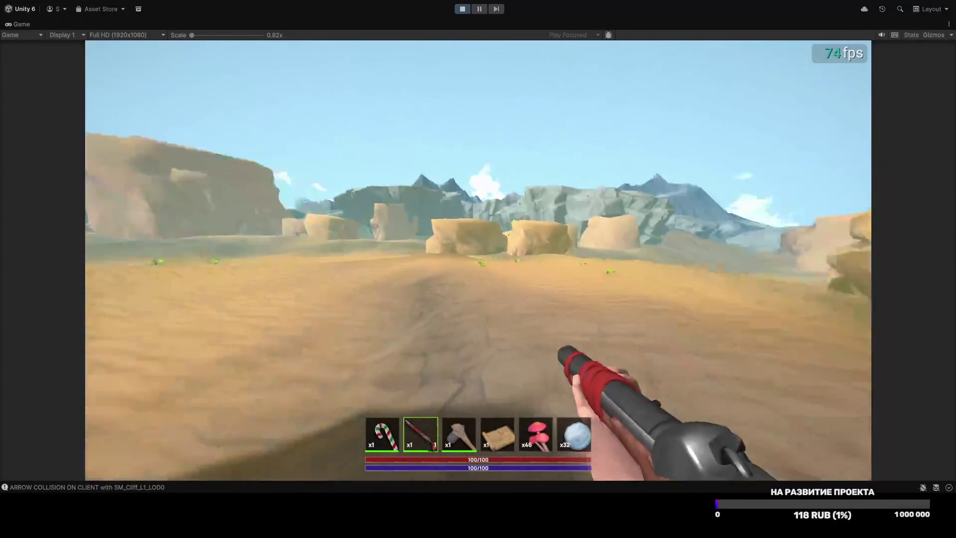
key(w)
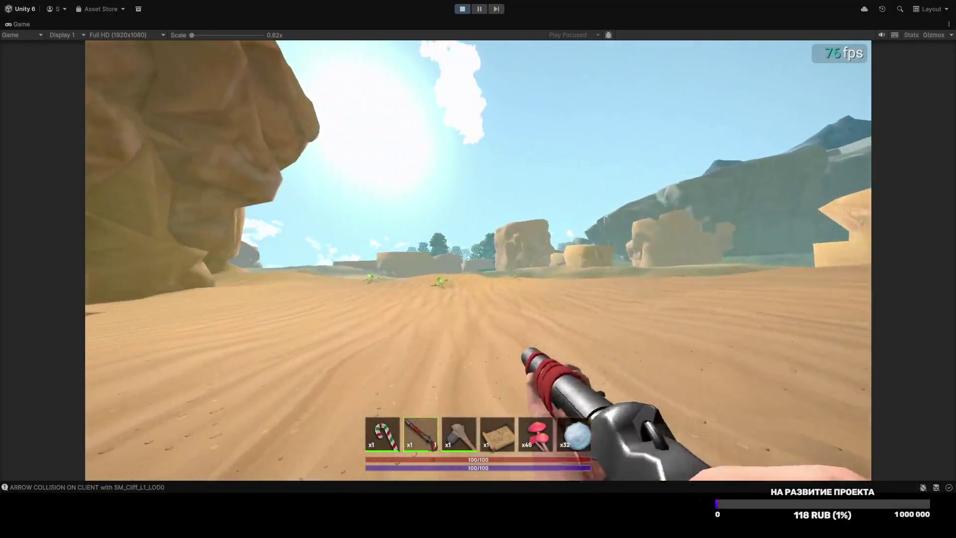
right_click(477, 259)
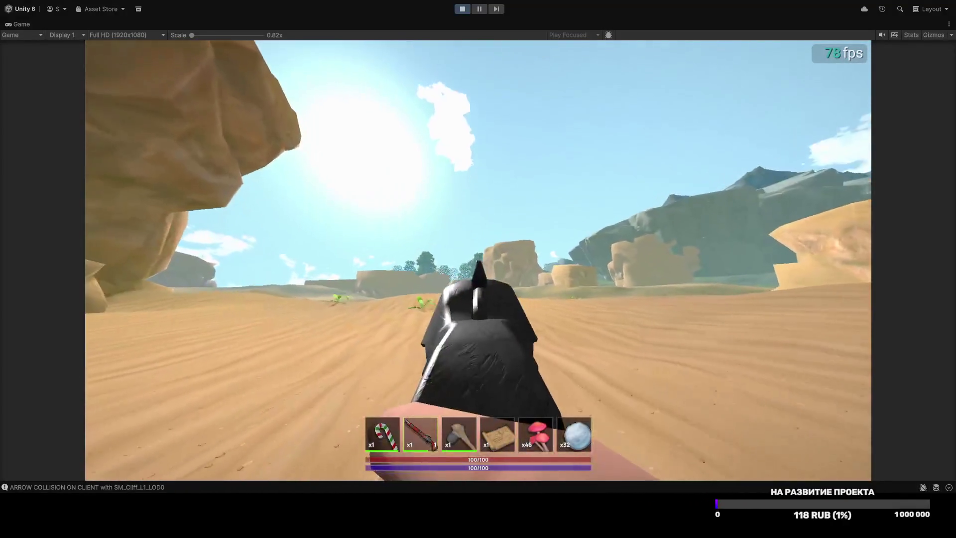
right_click(478, 260)
key(w)
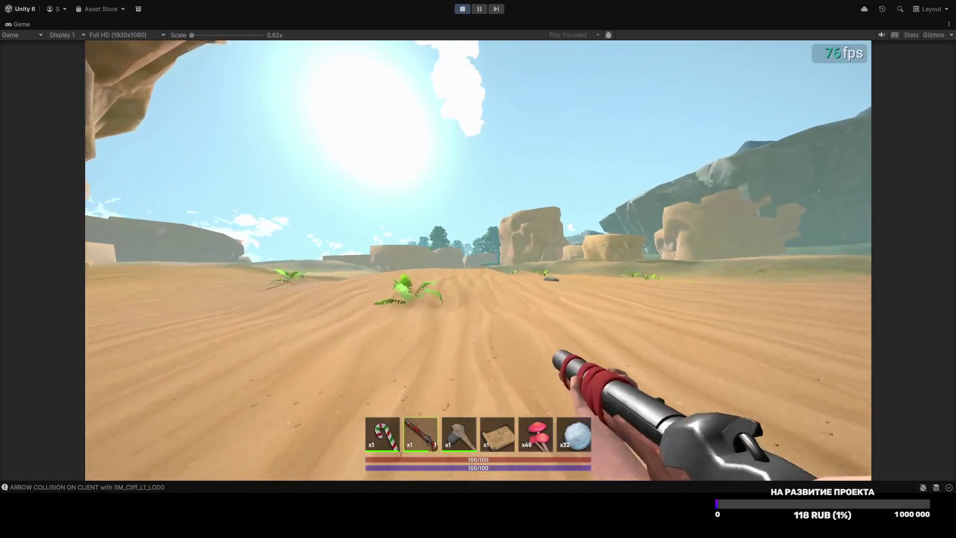
Step: Cross the cracked sand past the fern and up the slope through the sandy gap
key(w)
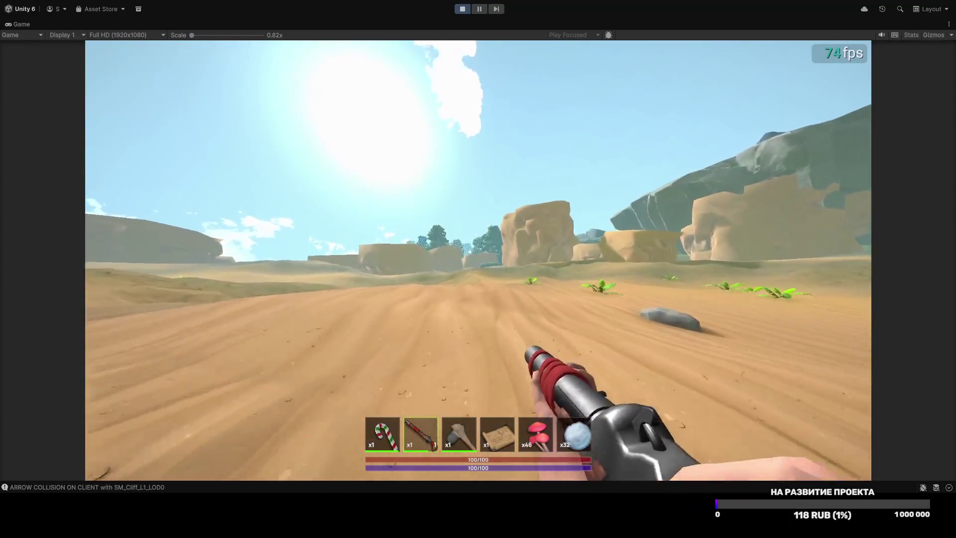
key(w)
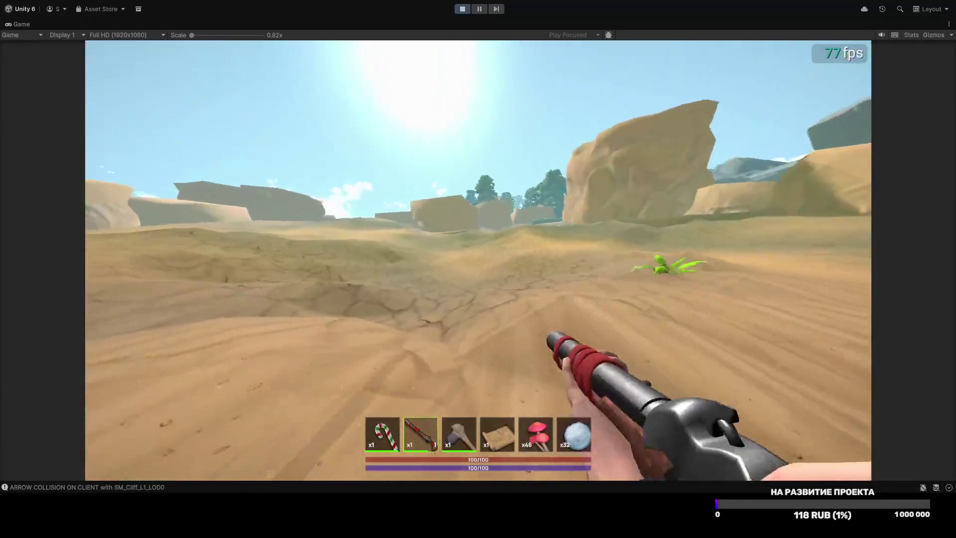
key(w)
key(w)
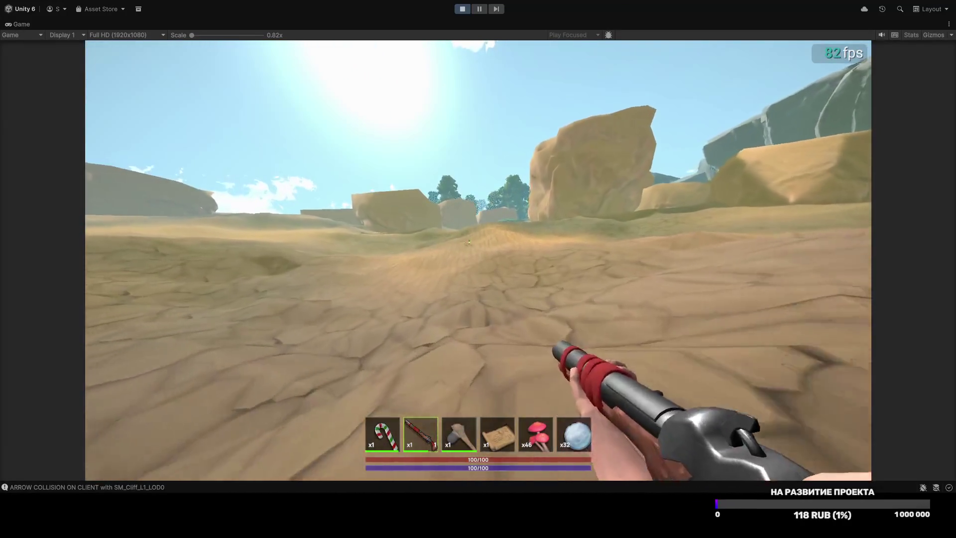
key(w)
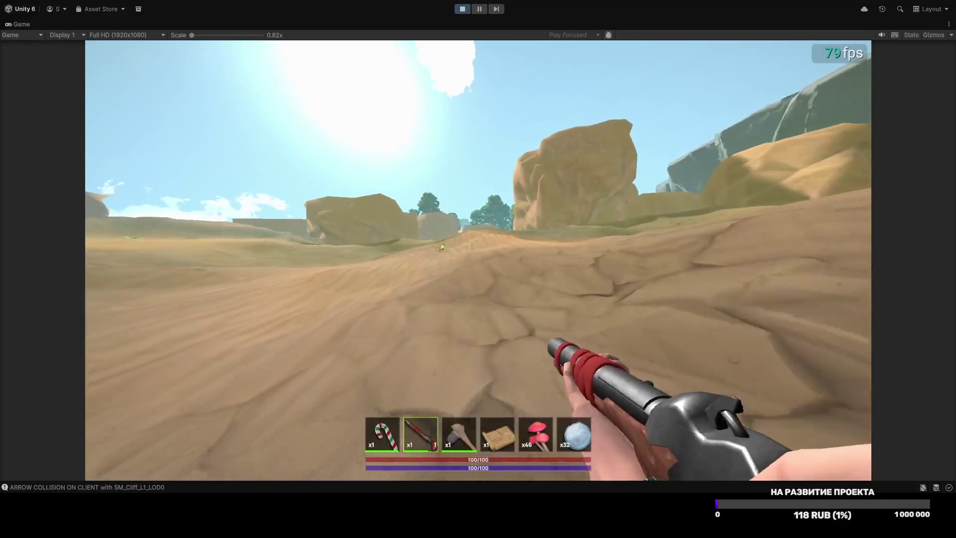
key(w)
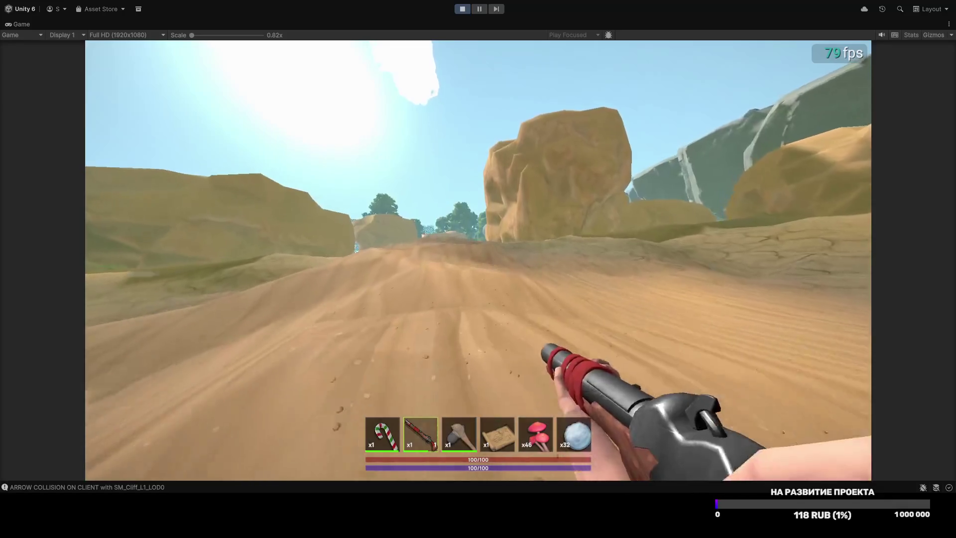
key(w)
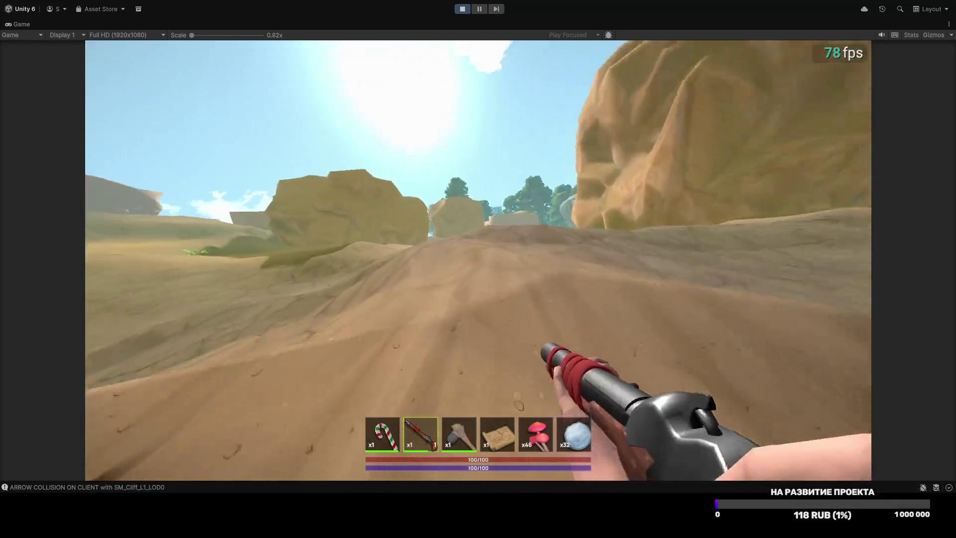
key(w)
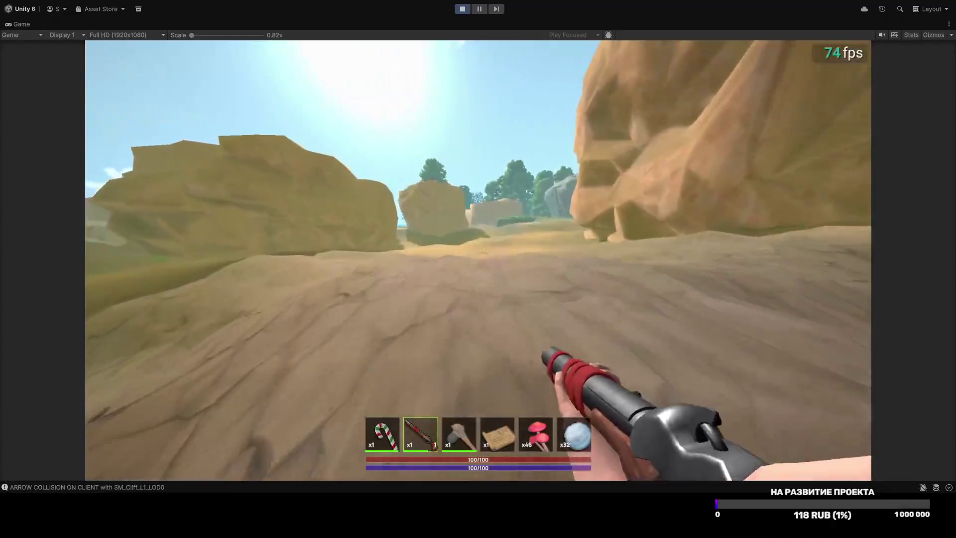
key(w)
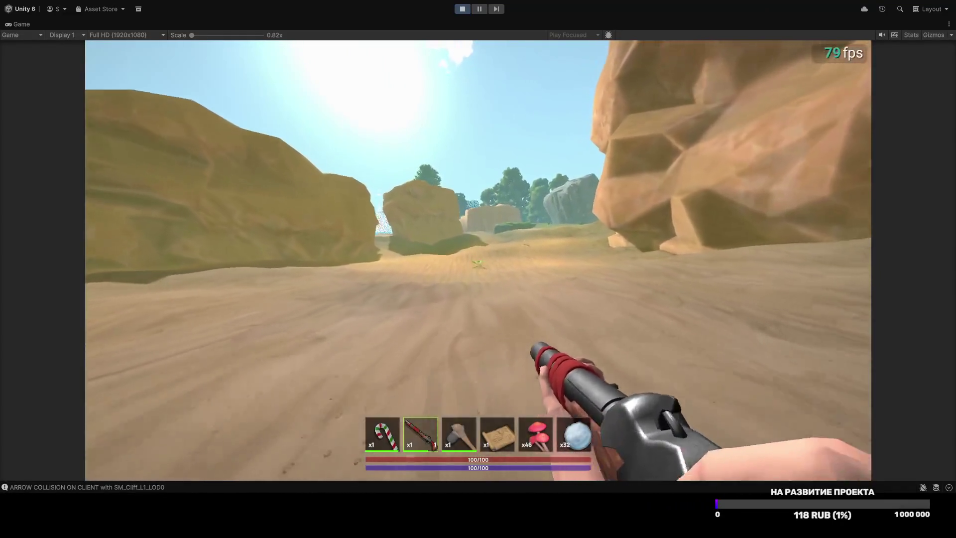
Step: Follow the sandy path past another fern and the left cliff toward the rock
key(w)
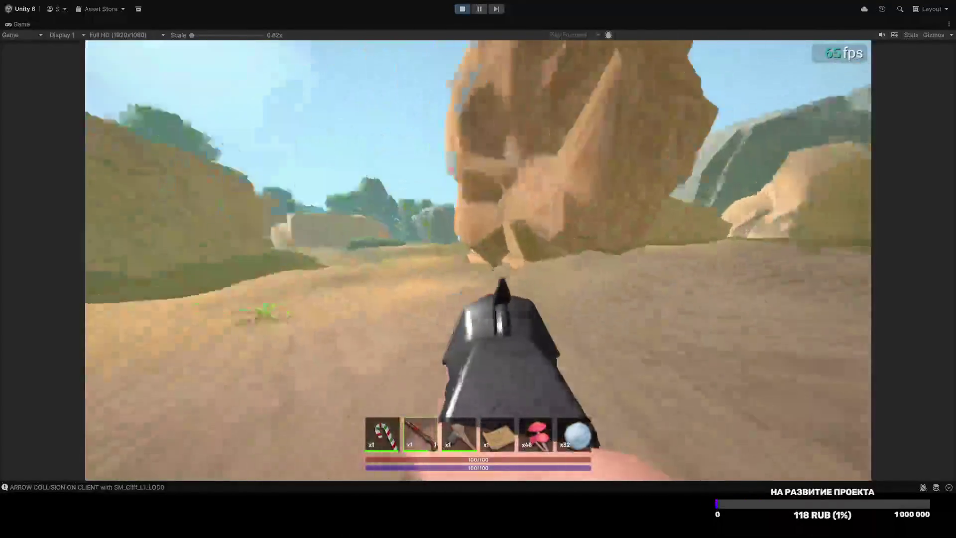
key(w)
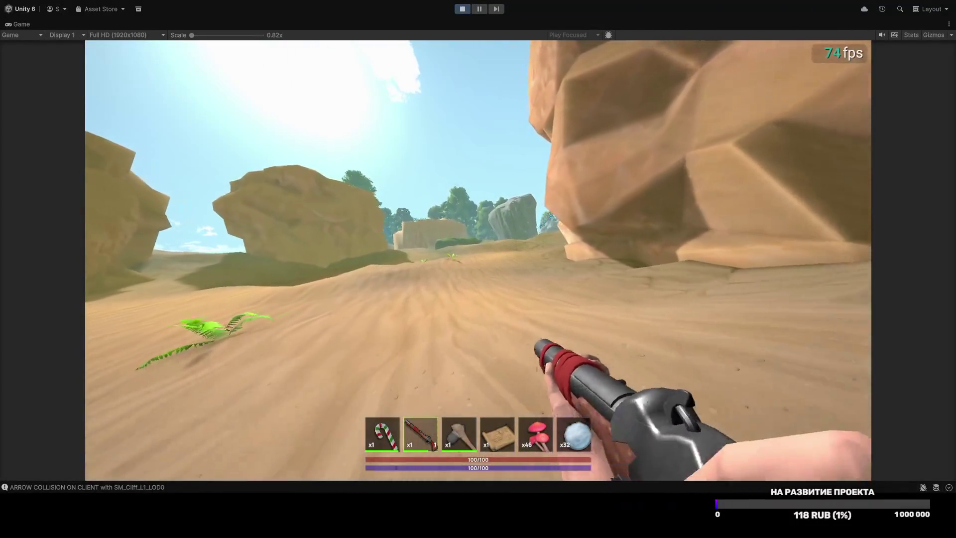
key(w)
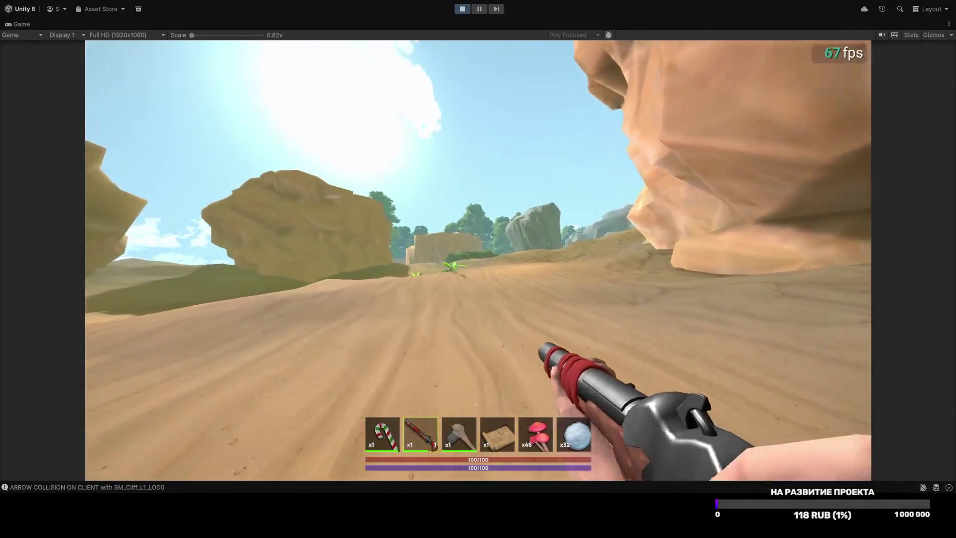
key(w)
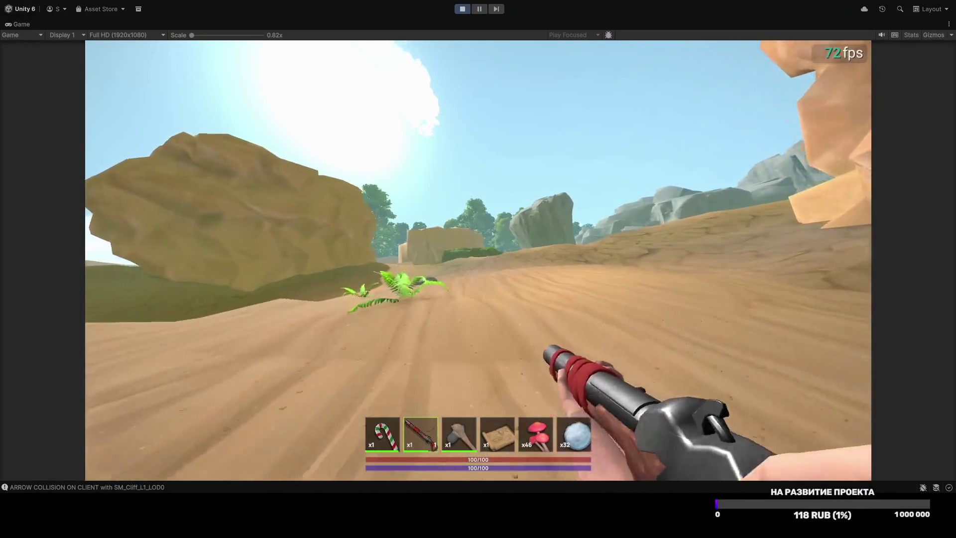
key(w)
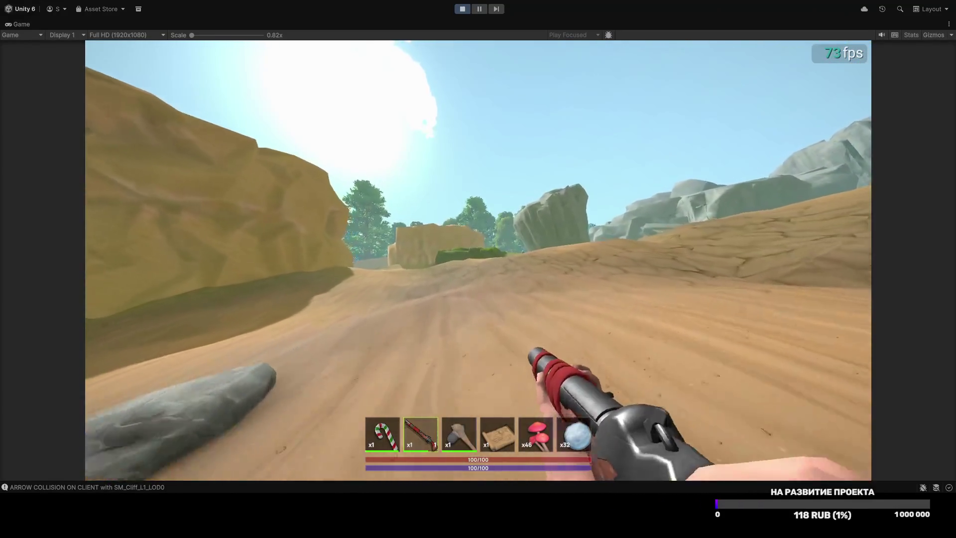
key(w)
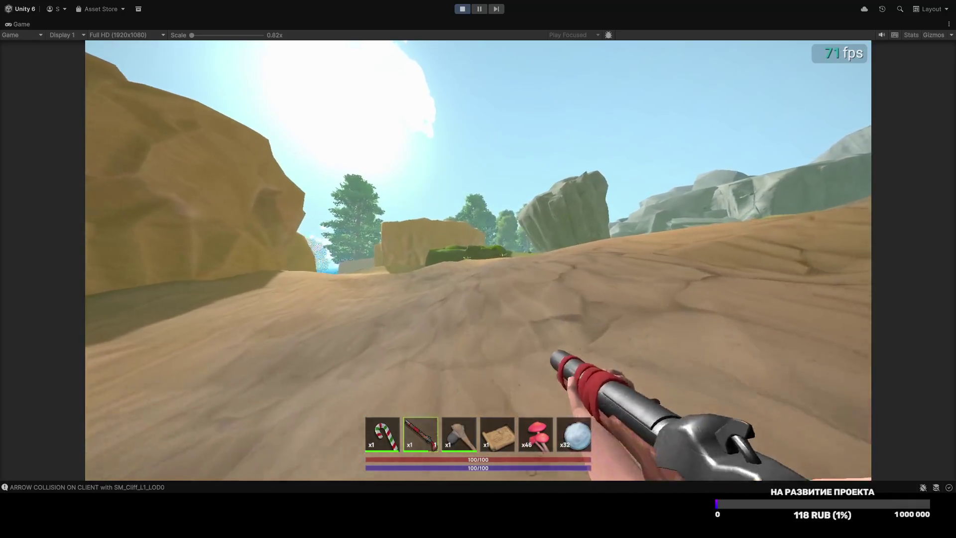
key(w)
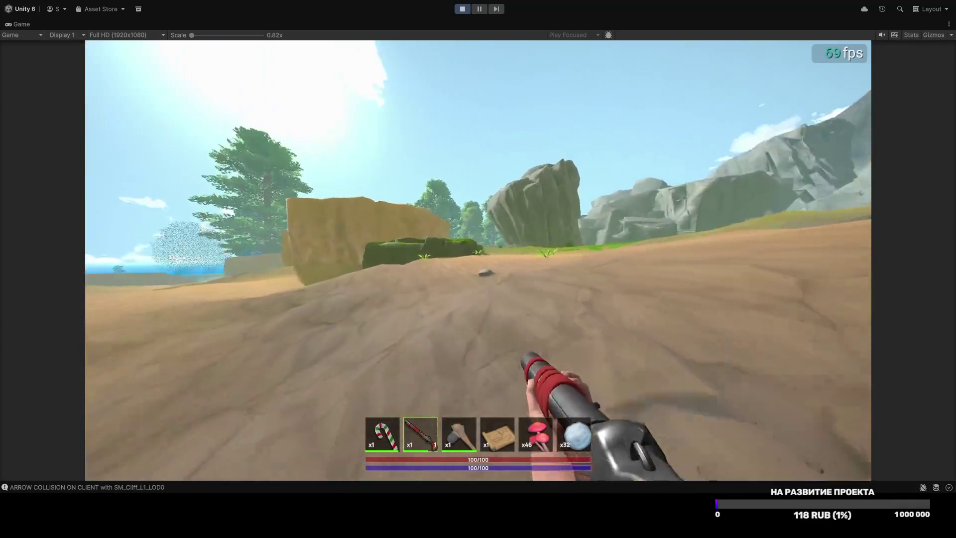
key(w)
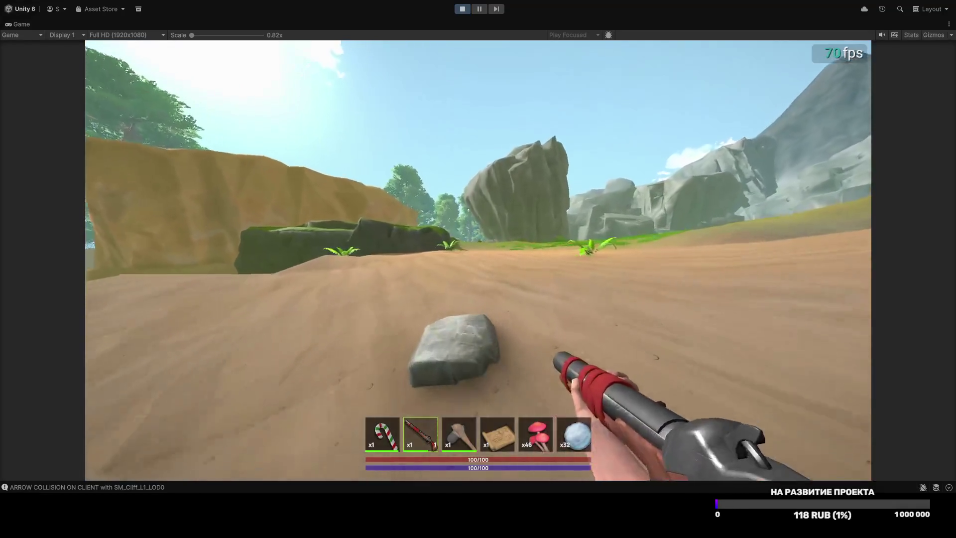
Step: Pass the big grey rock and sandstone cliff, then climb along the mossy ridge
key(w)
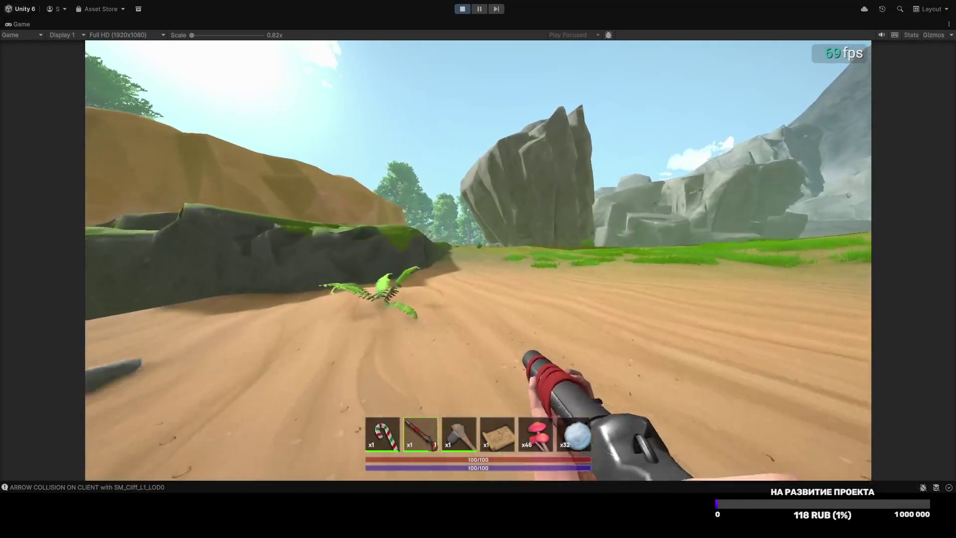
key(w)
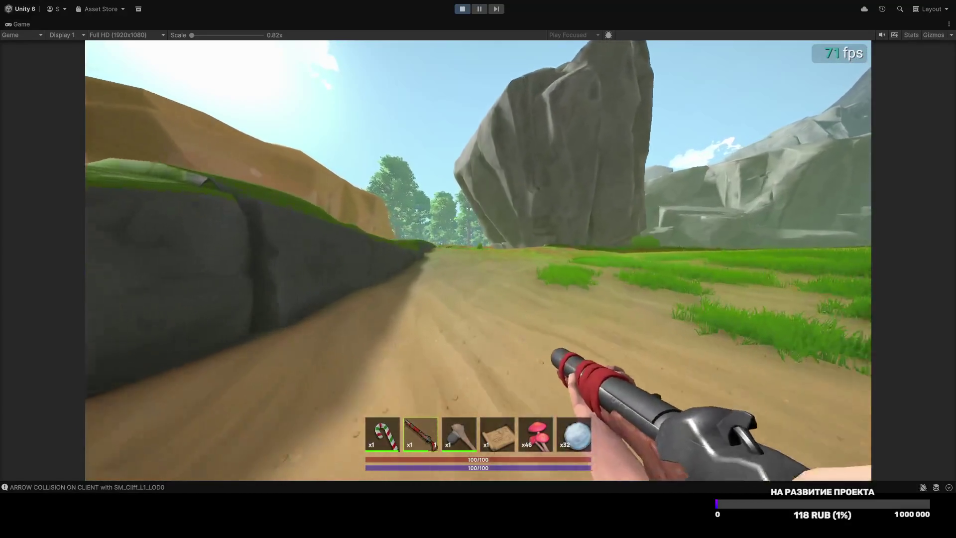
key(w)
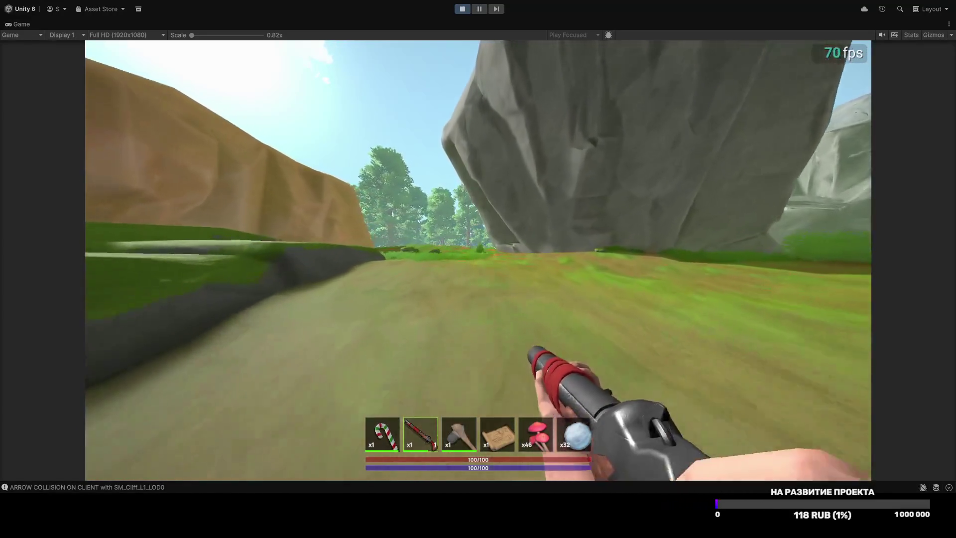
key(w)
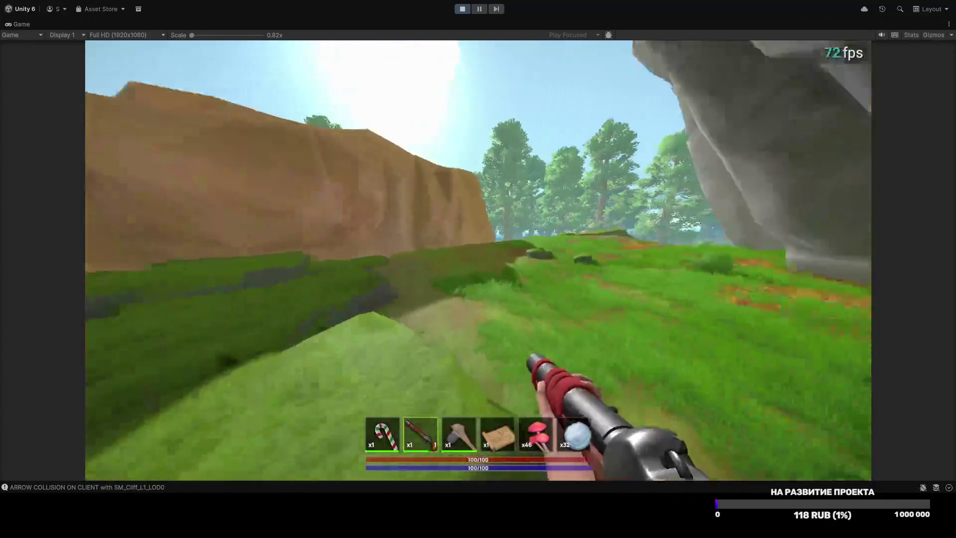
key(w)
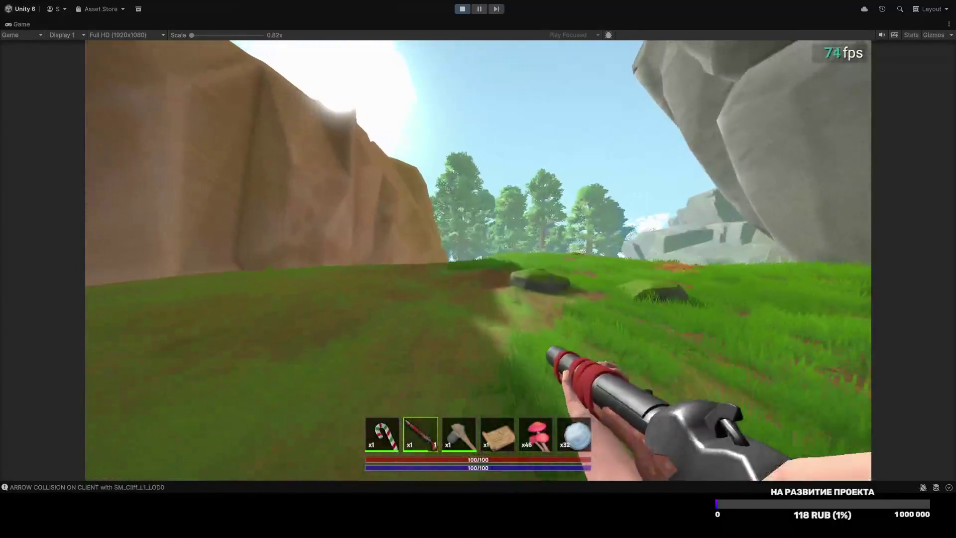
key(w)
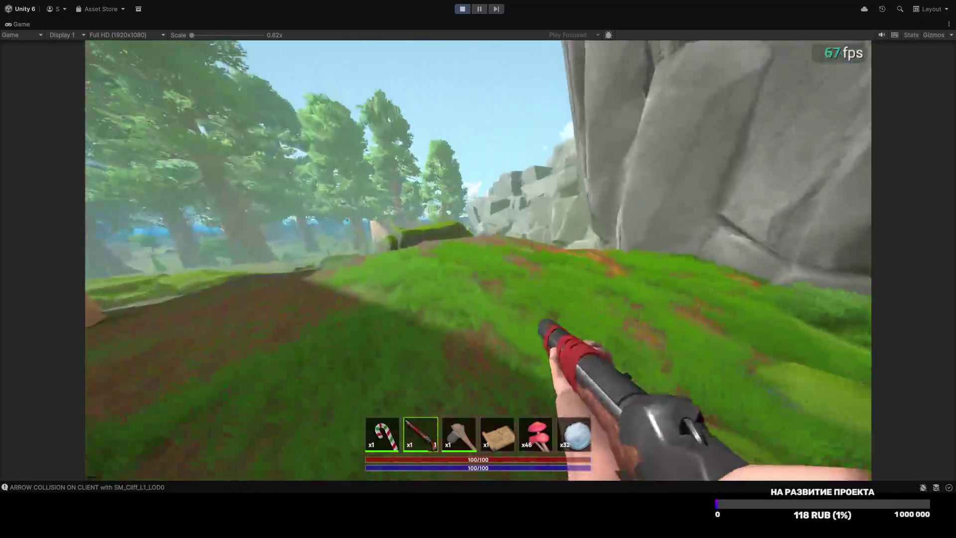
key(w)
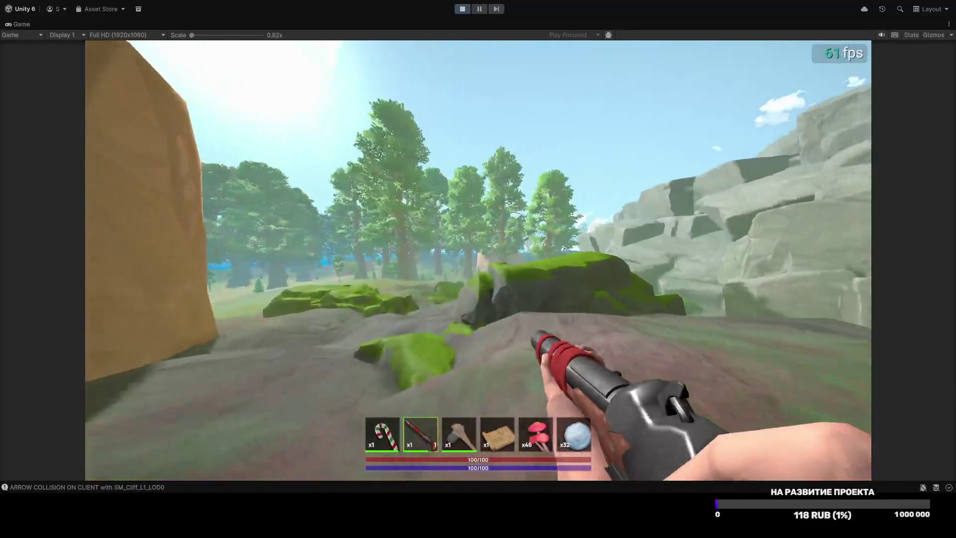
key(w)
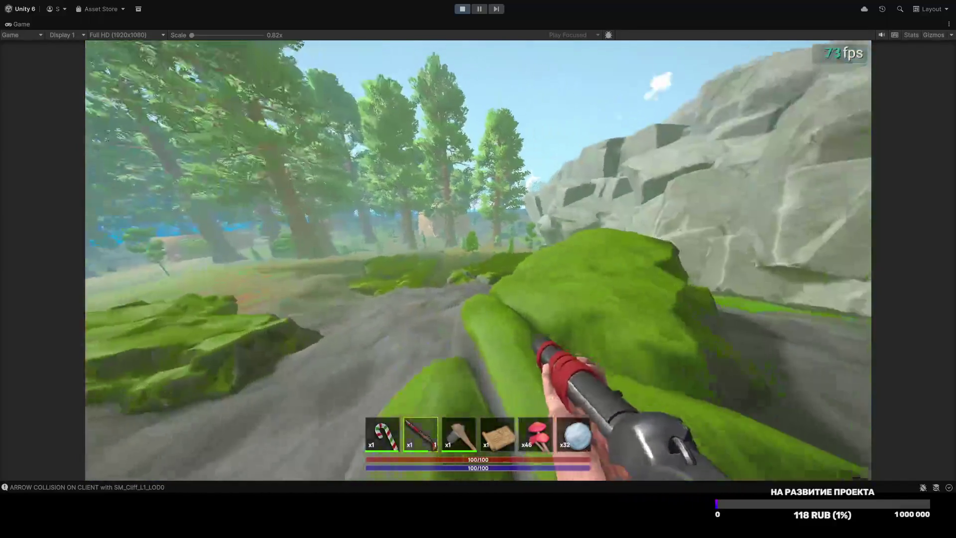
key(w)
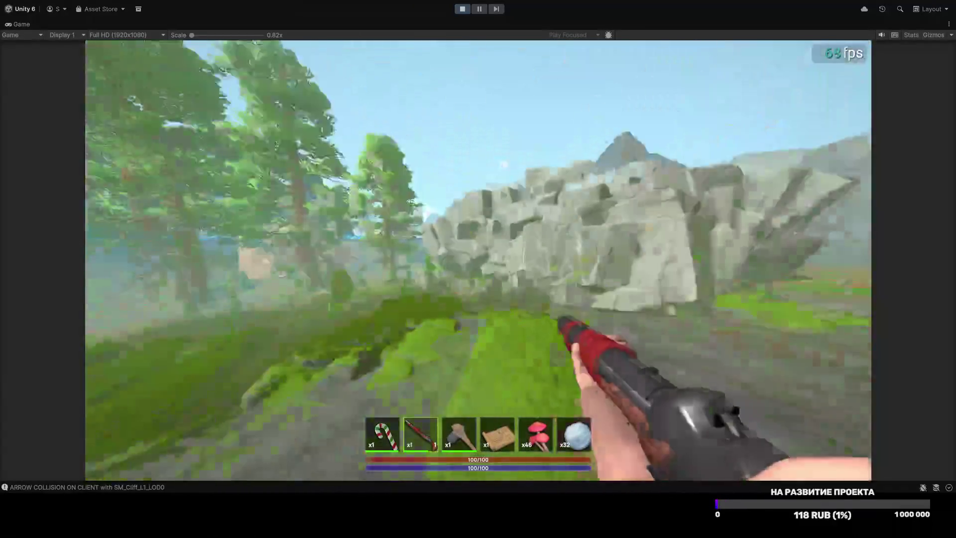
key(w)
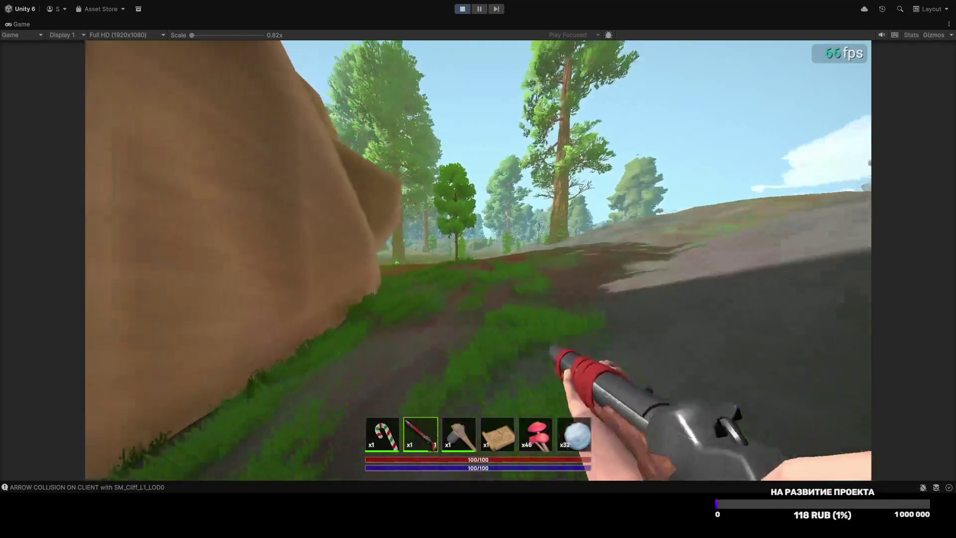
Step: Equip hotbar slot 3 and strike the tree twice, gaining 3 wood each hit
key(w)
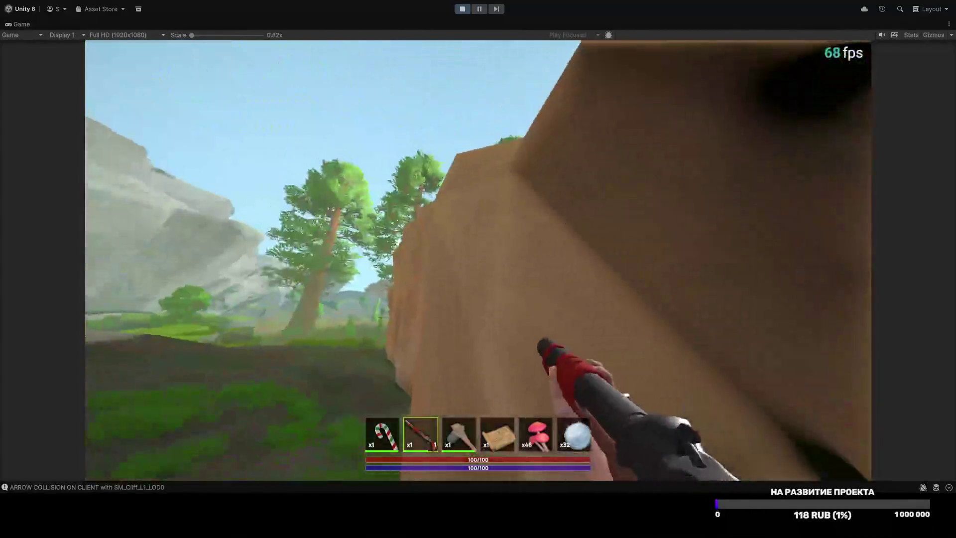
mouse_move(478, 269)
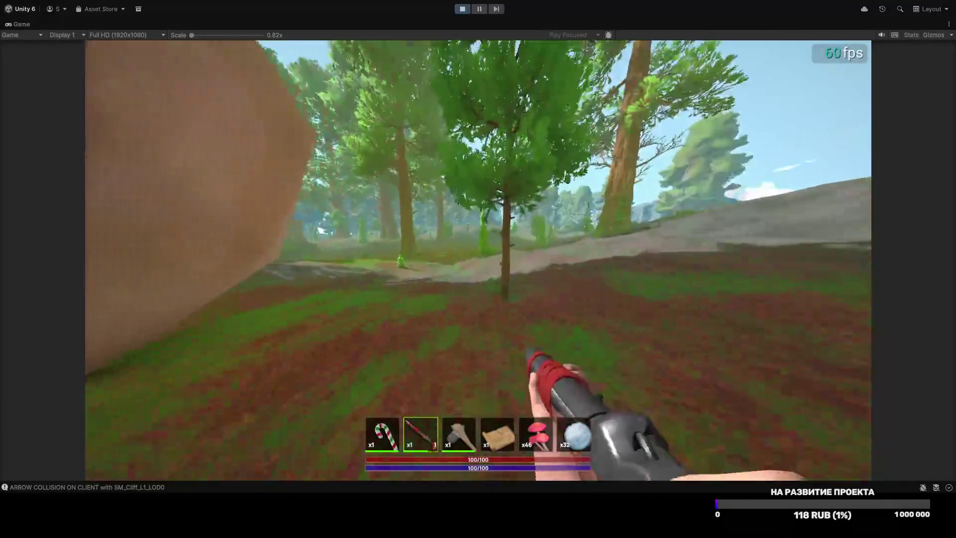
key(3)
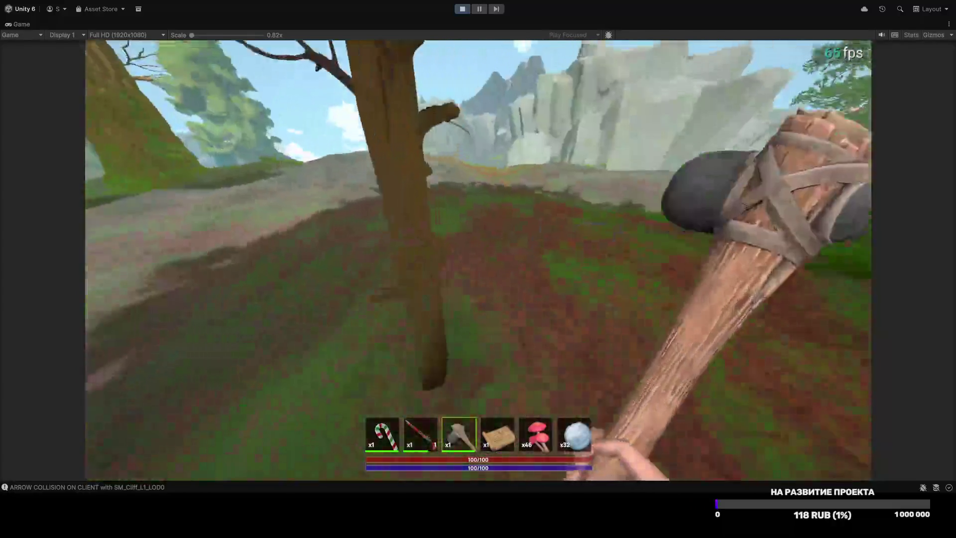
click(478, 268)
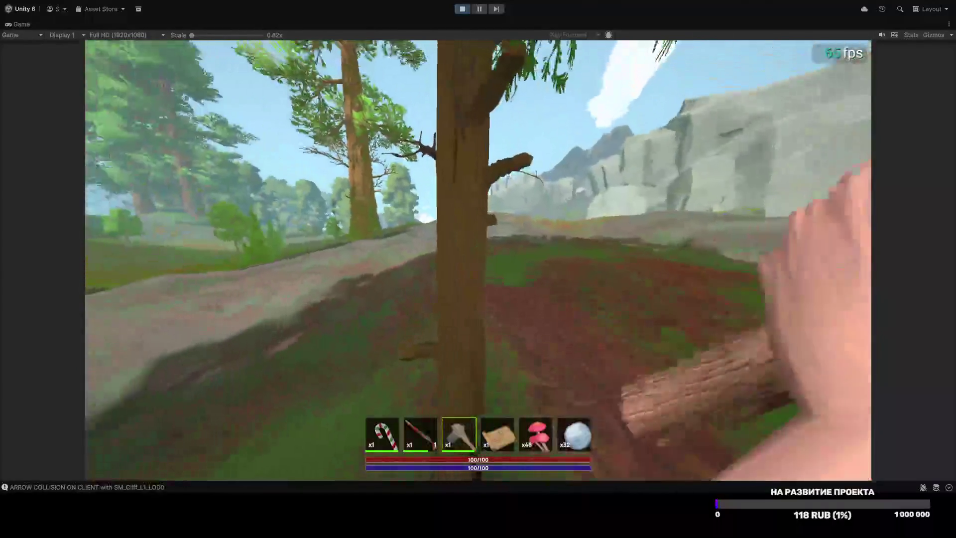
click(478, 269)
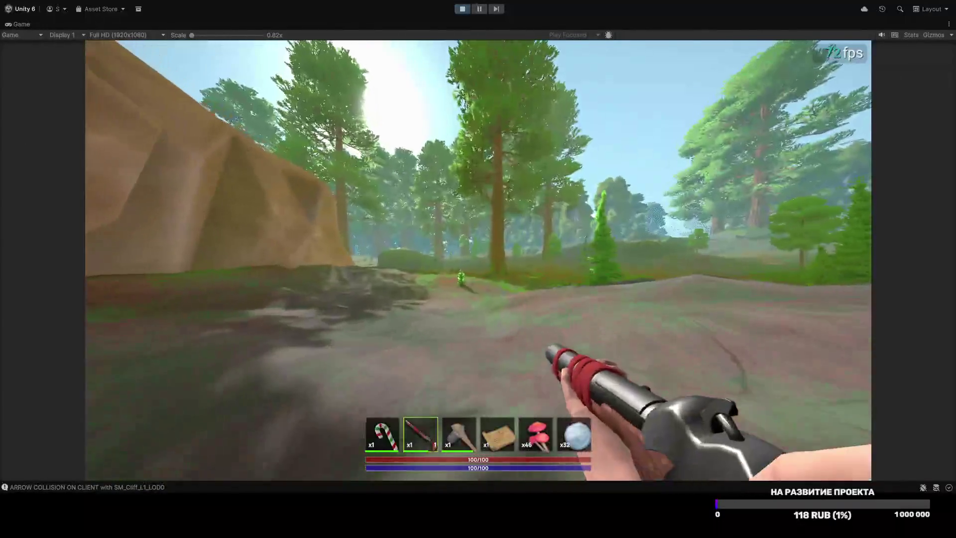
Step: Walk away from the rock through the grass past the sapling into the forest
key(w)
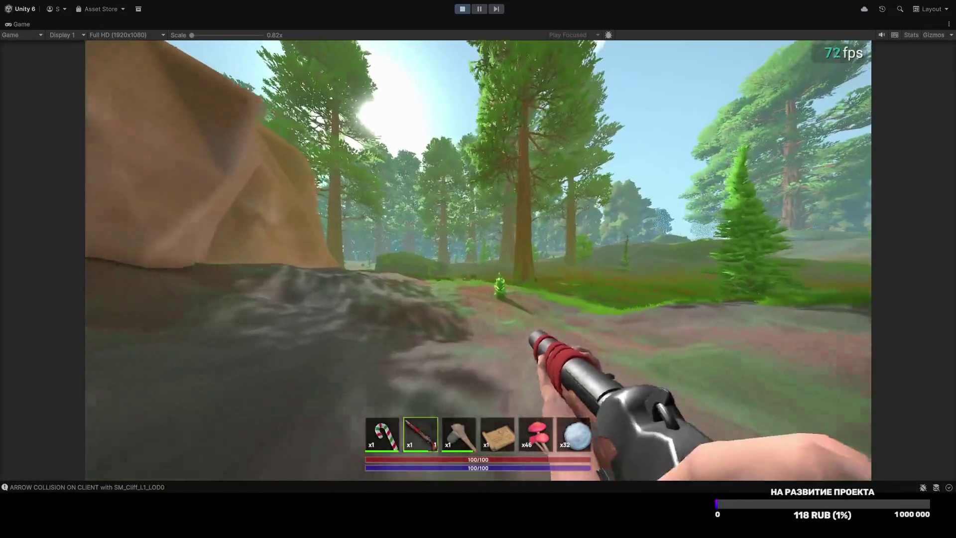
key(w)
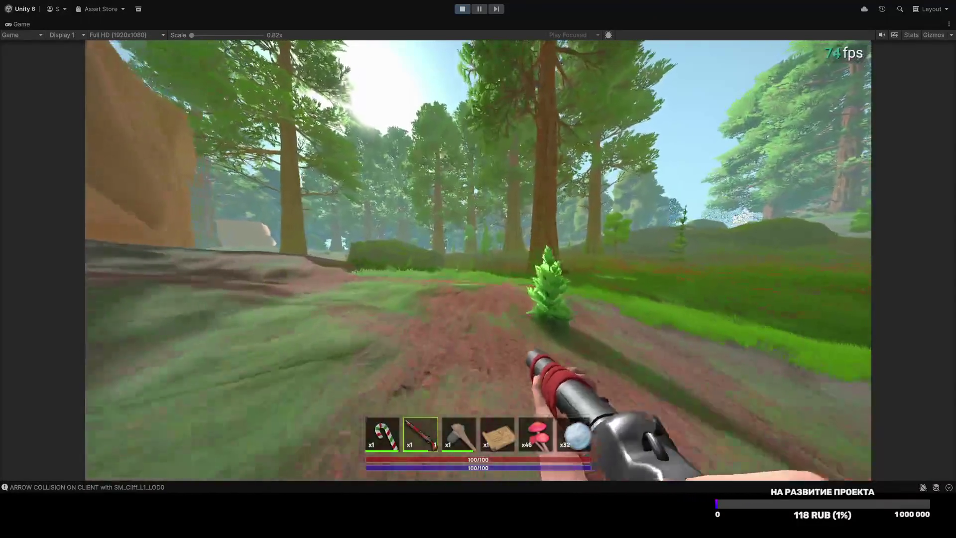
key(w)
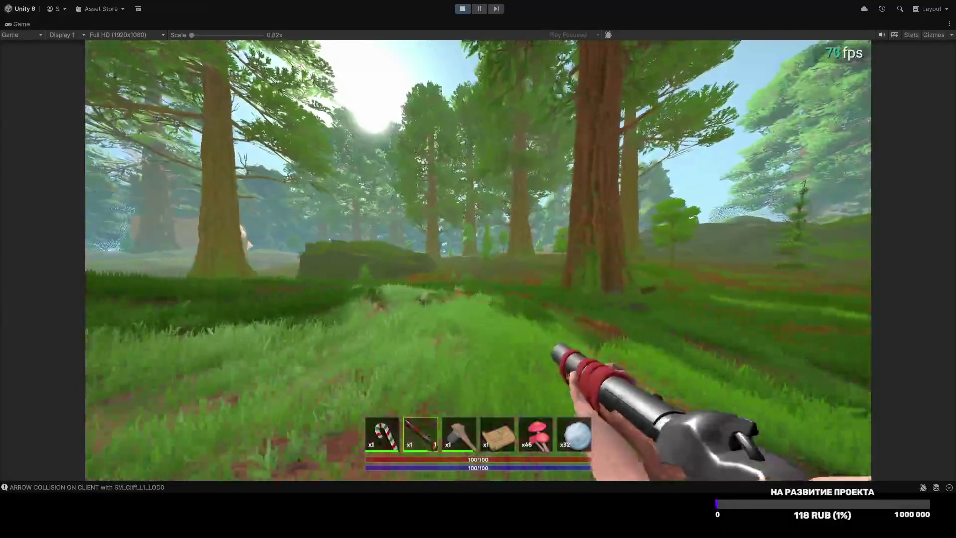
key(w)
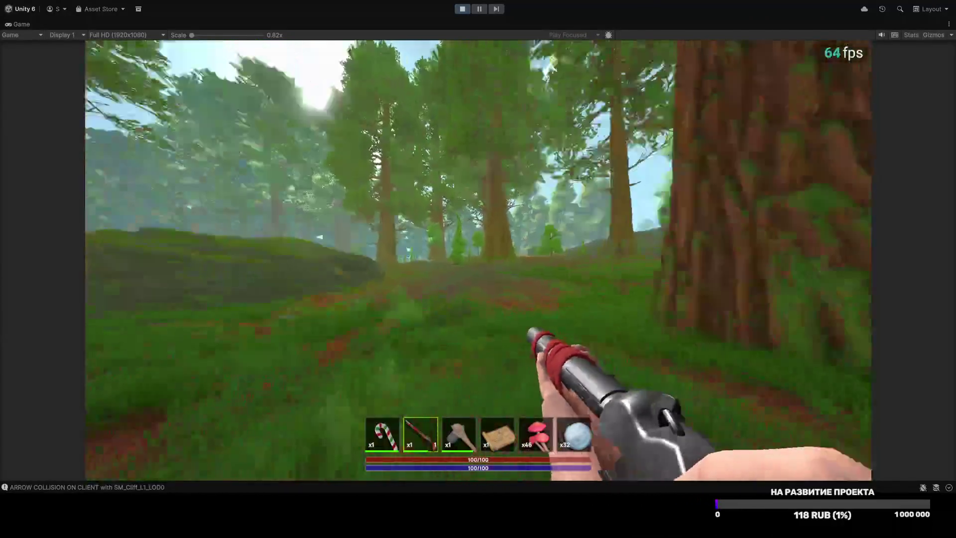
key(w)
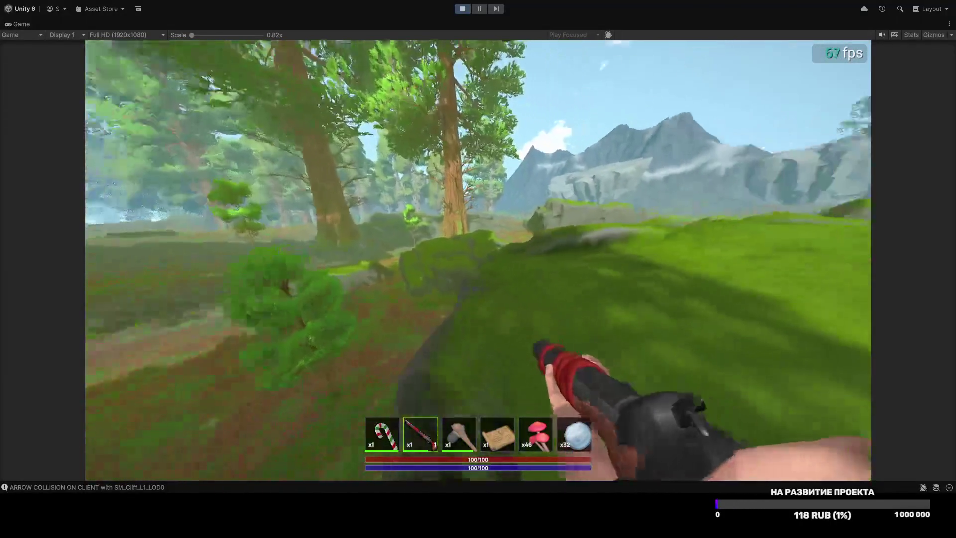
Step: Descend the ravine past the rocky slope onto the forest path and open the developer console
mouse_move(478, 260)
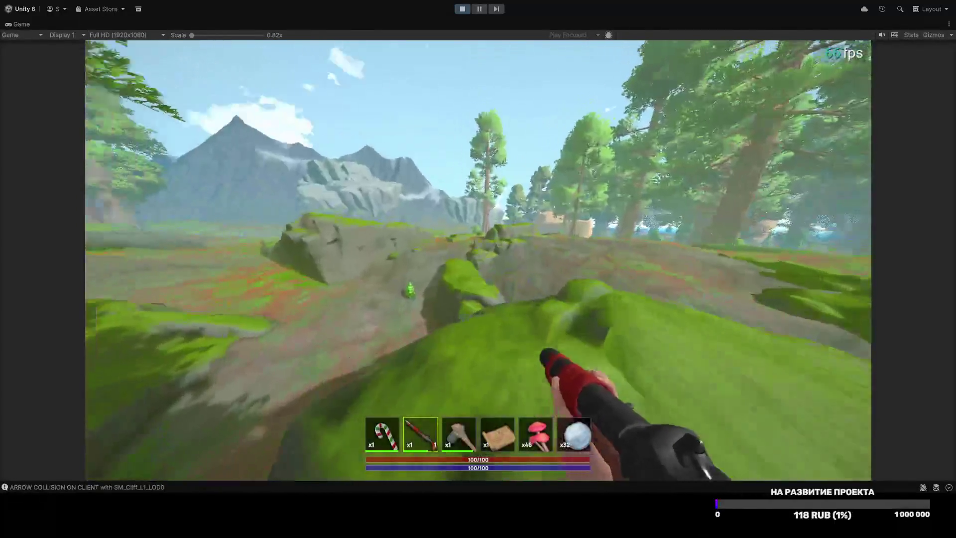
key(w)
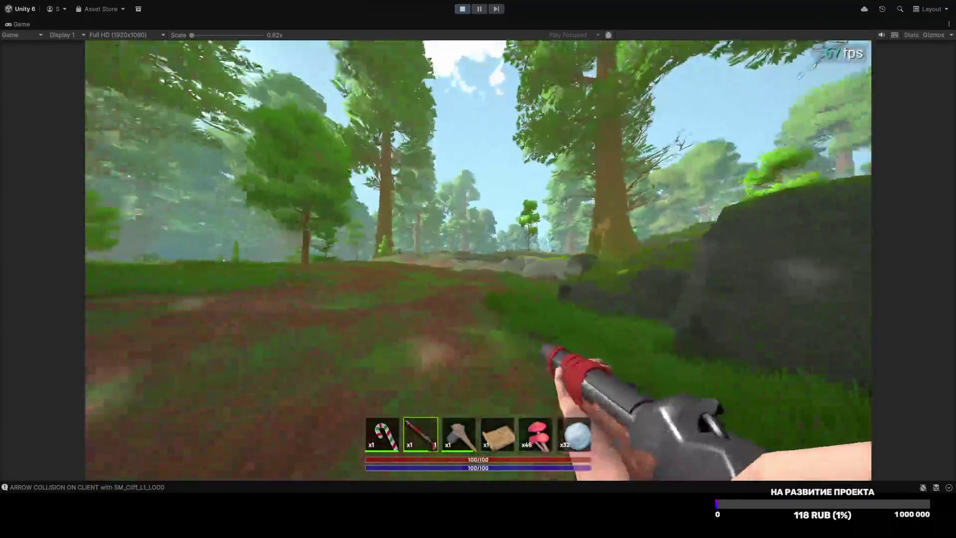
key(w)
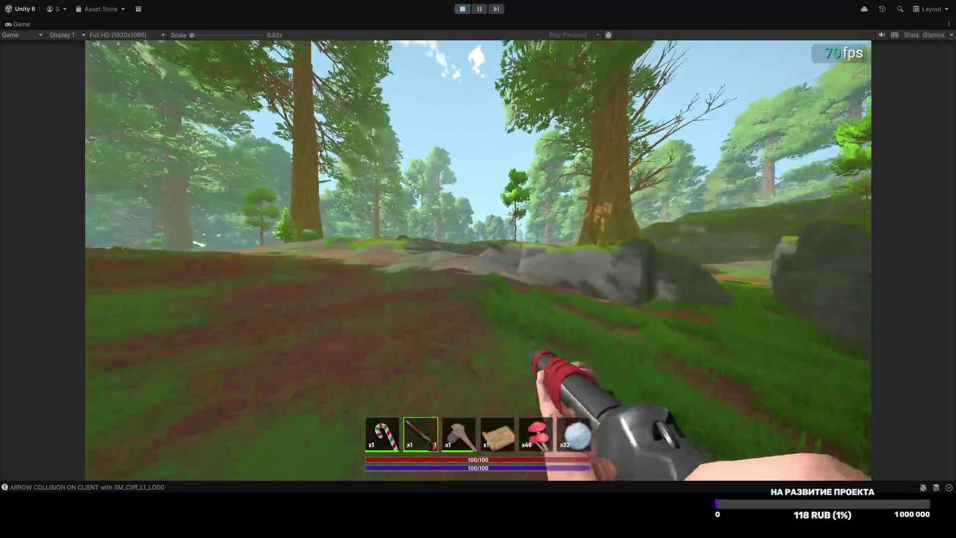
key(w)
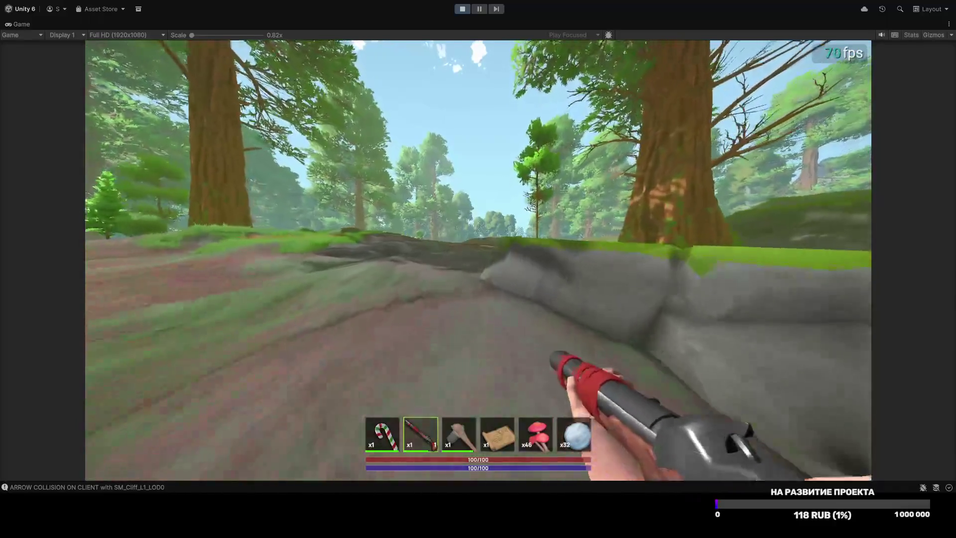
key(w)
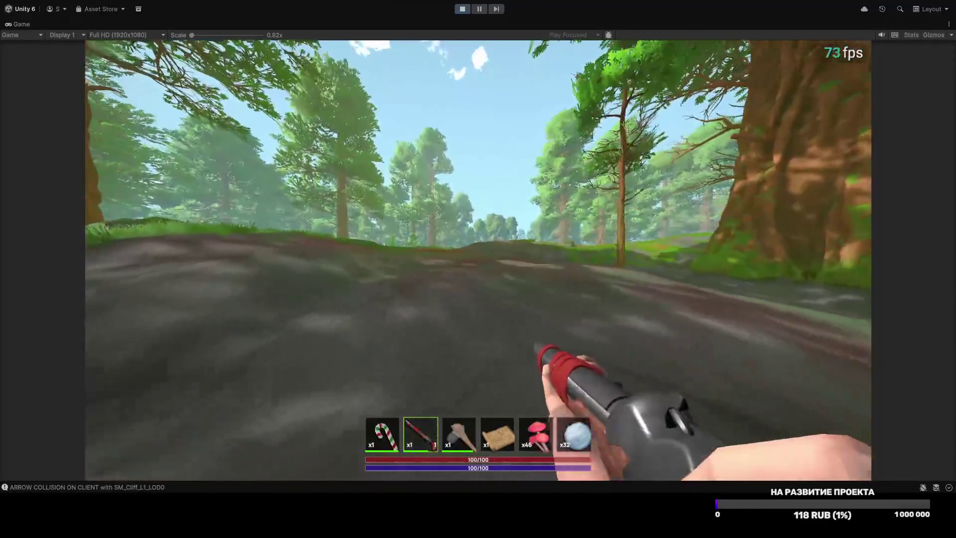
key(w)
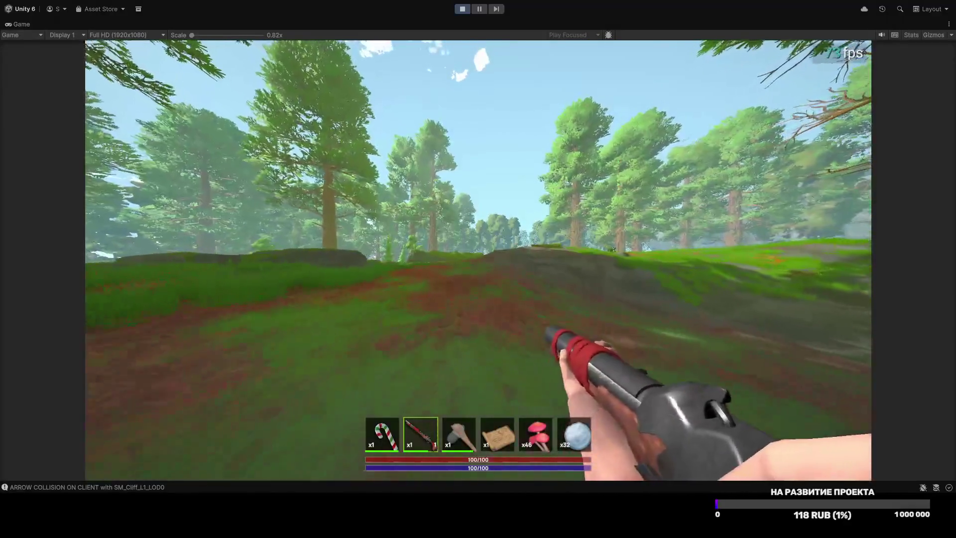
key(grave)
Step: Add a workbench with the console command player.inventory.add workbench
text(pla)
key(Tab)
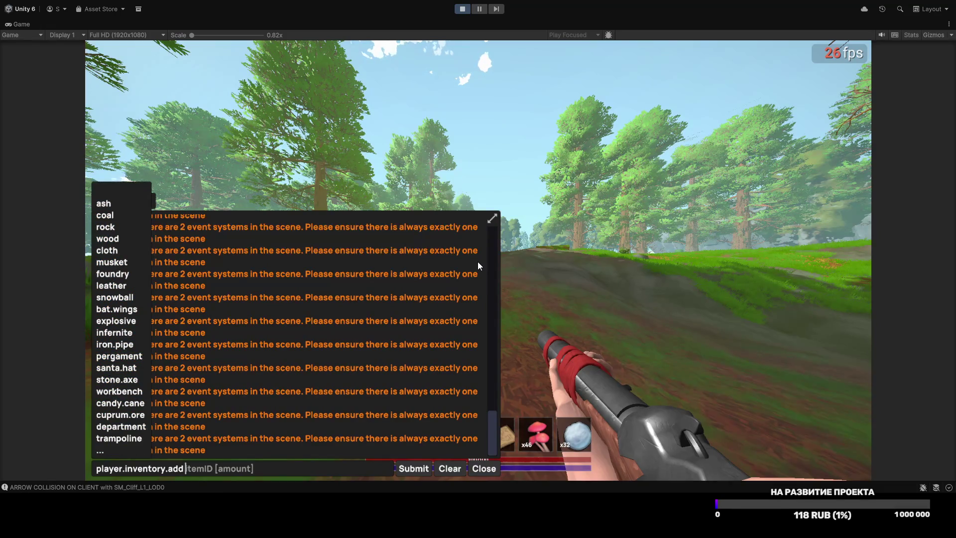
text(w)
key(Tab)
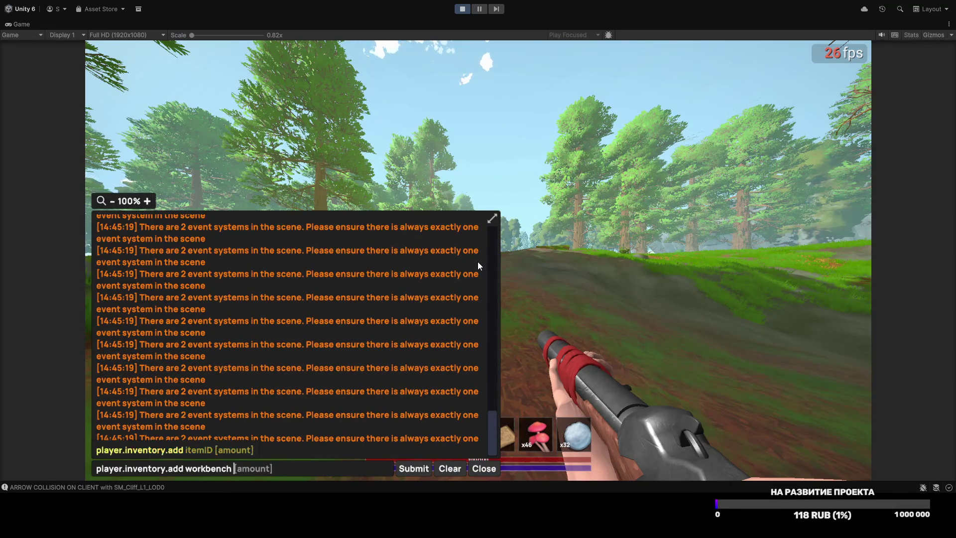
key(Return)
Step: Add copper doors with player.inventory.add cuprum.door and close the console
text(pla)
key(Tab)
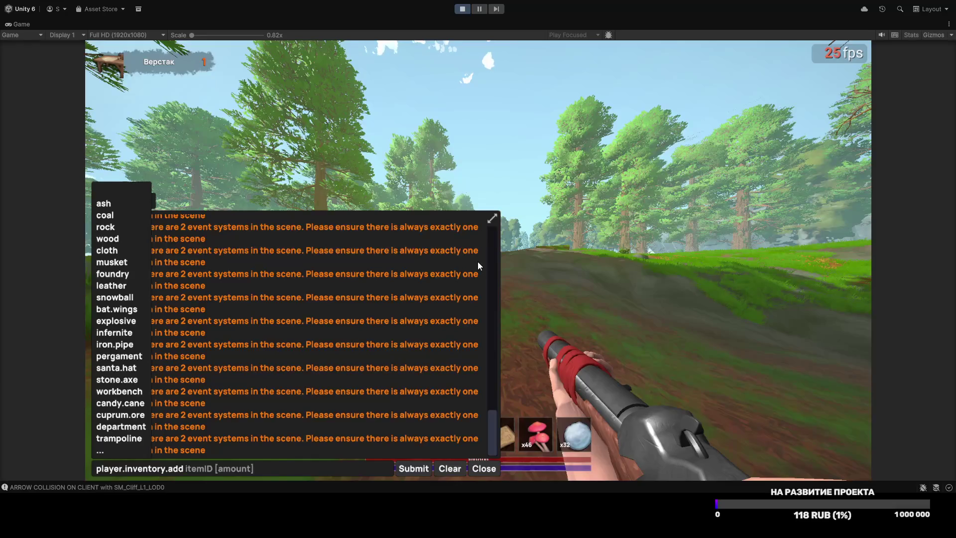
text(cu)
key(Tab)
key(Tab)
key(Return)
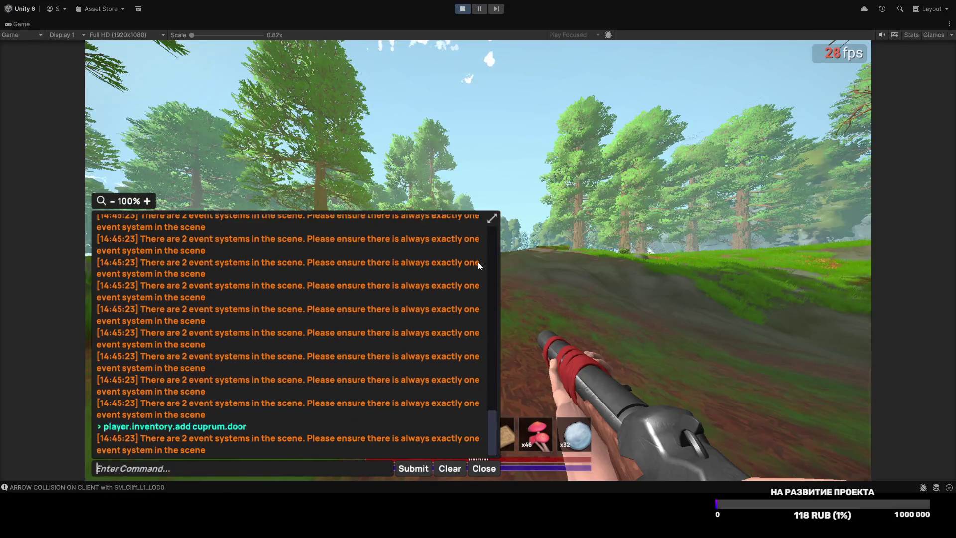
key(Escape)
key(Tab)
Step: Move the workbench into hotbar slot 5 and place it on the ground
drag(516, 317, 539, 432)
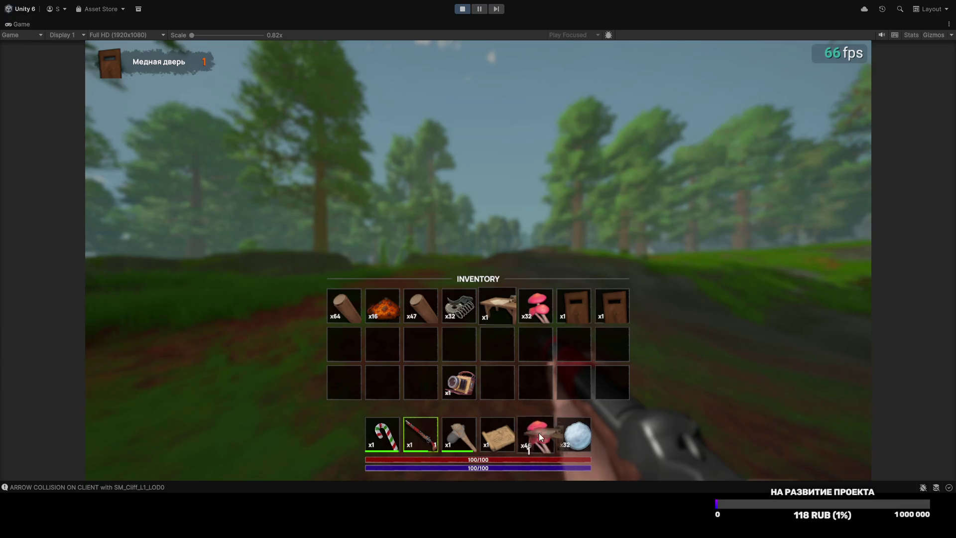
key(Tab)
key(5)
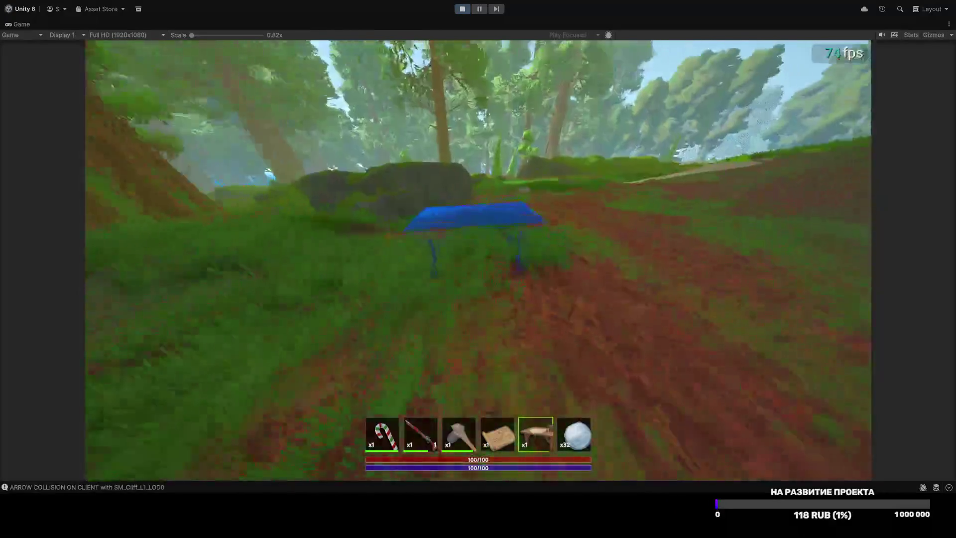
click(477, 262)
Step: Study both copper doors in the workbench's research slot to unlock the recipe
key(e)
drag(612, 305, 374, 165)
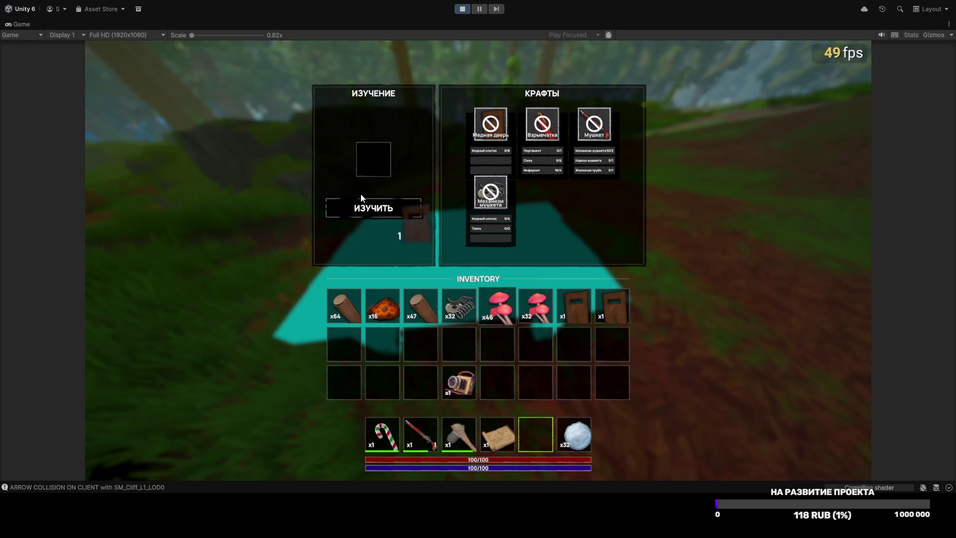
click(396, 209)
drag(573, 306, 374, 162)
click(386, 211)
key(Tab)
Step: Pick the workbench back up and switch to the shotgun, briefly aiming it
key(e)
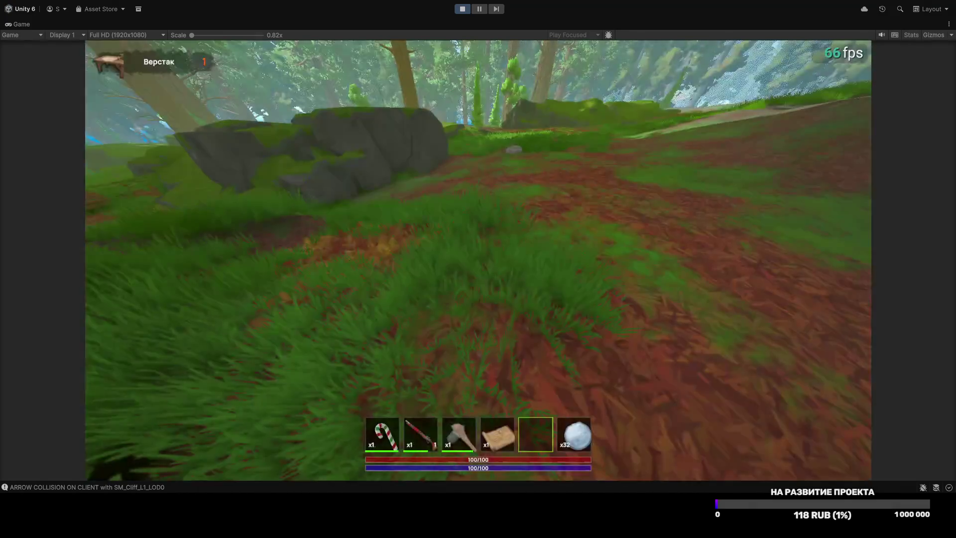
key(2)
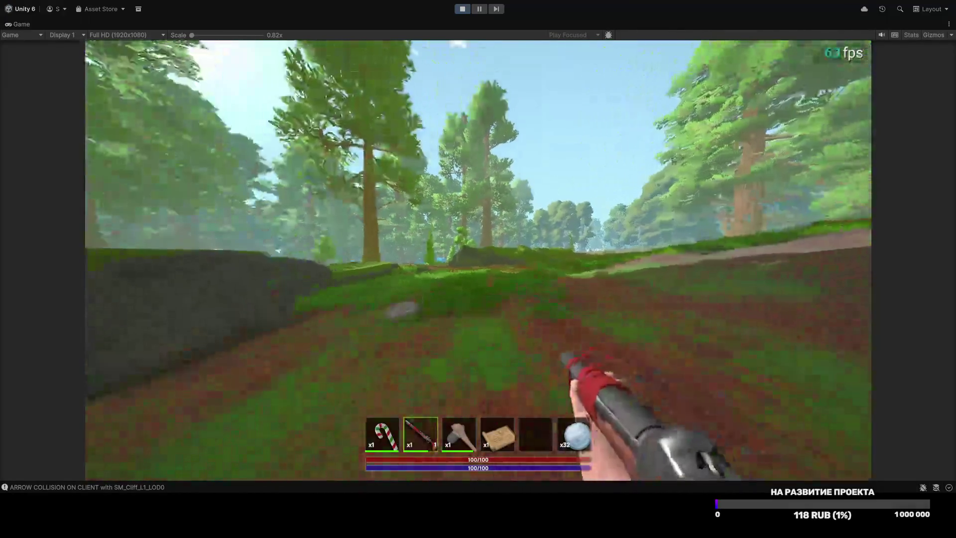
right_click(478, 260)
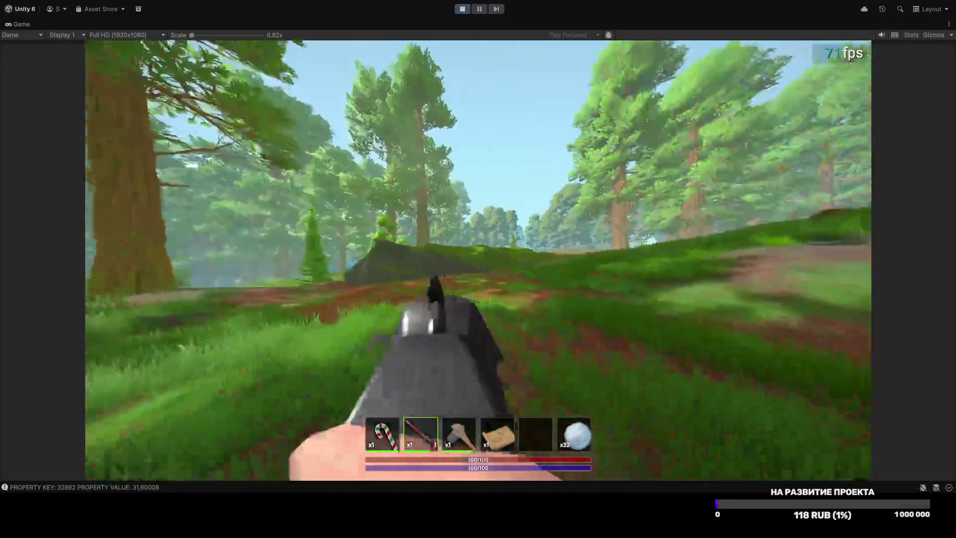
right_click(478, 259)
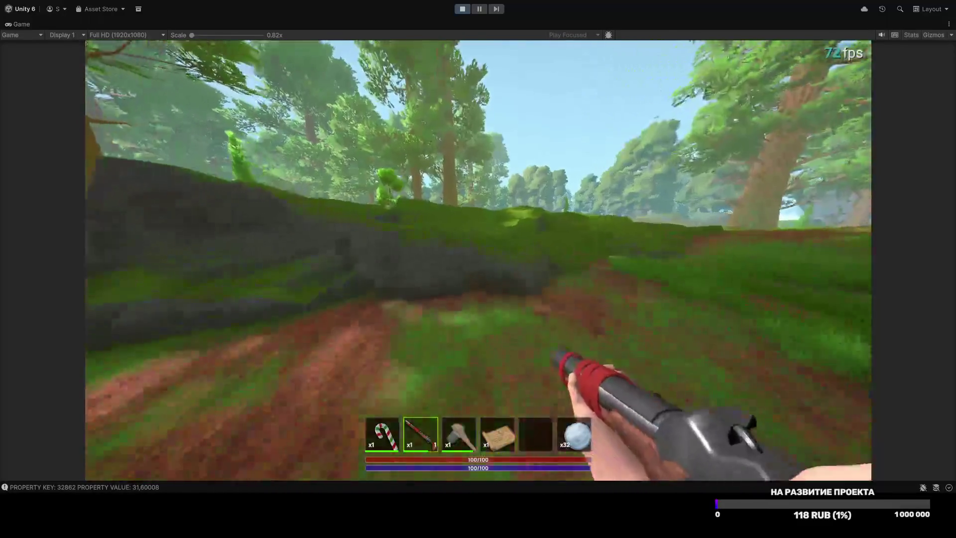
Step: Walk across the forest meadow past the small pine toward the rock and log
key(w)
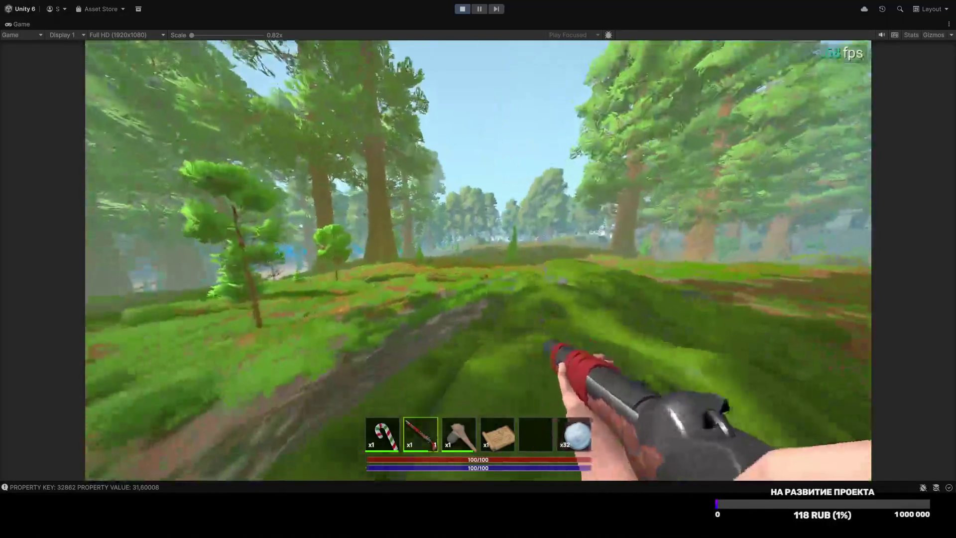
key(w)
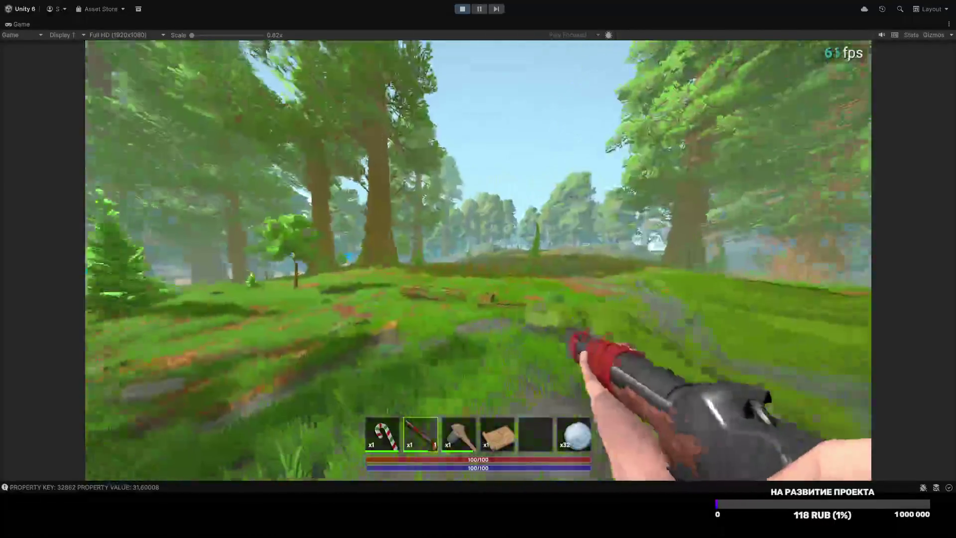
key(w)
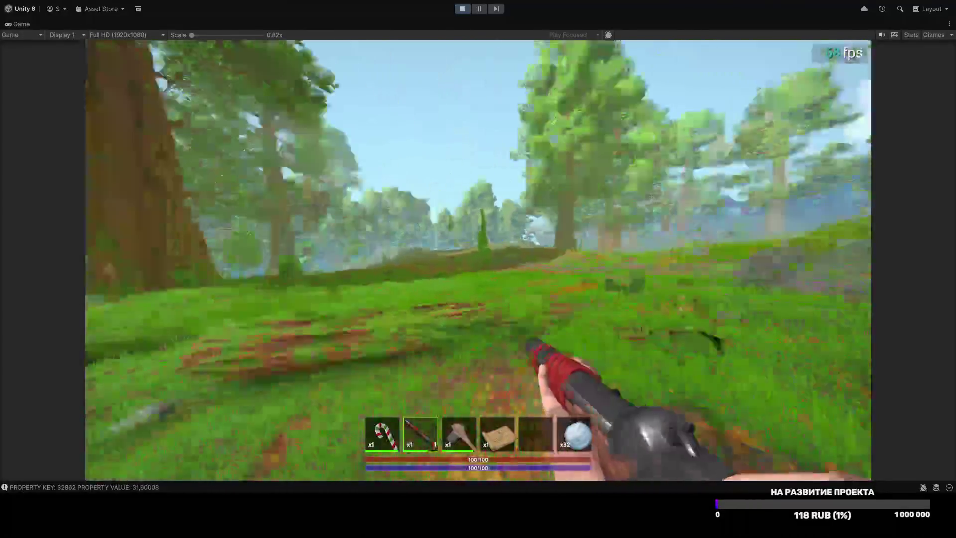
key(w)
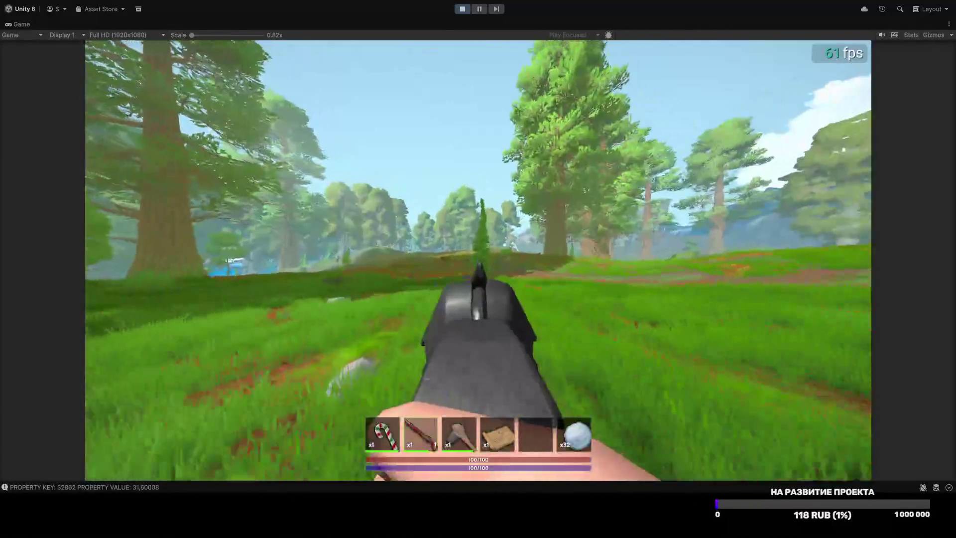
key(w)
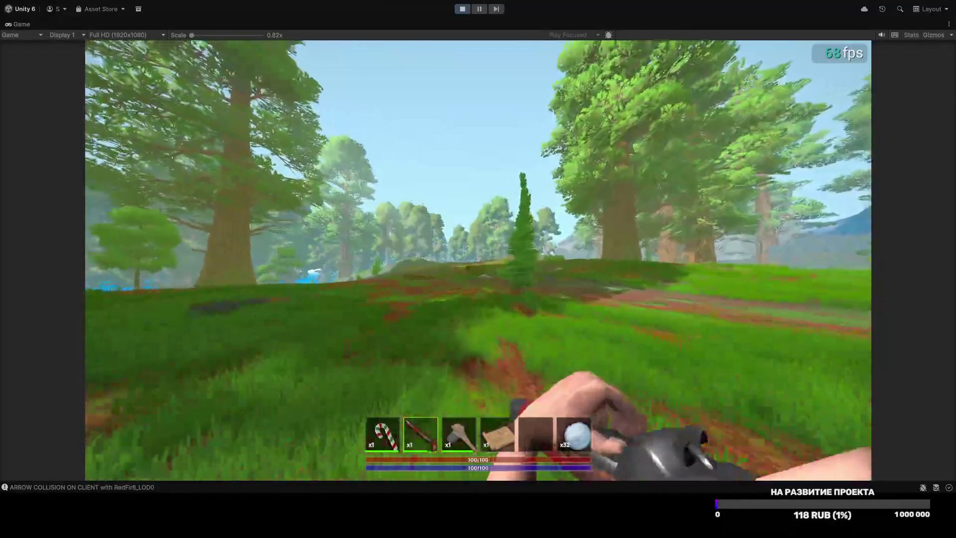
key(w)
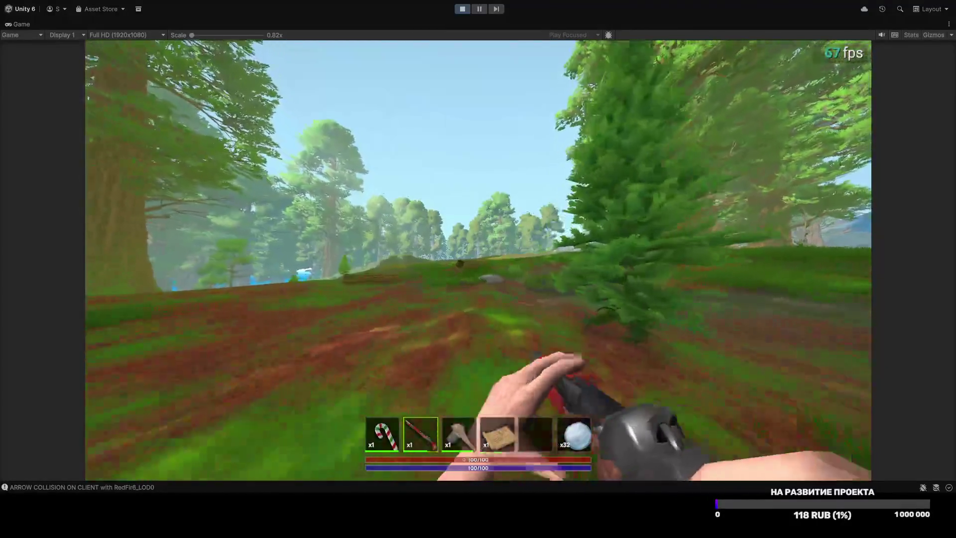
key(w)
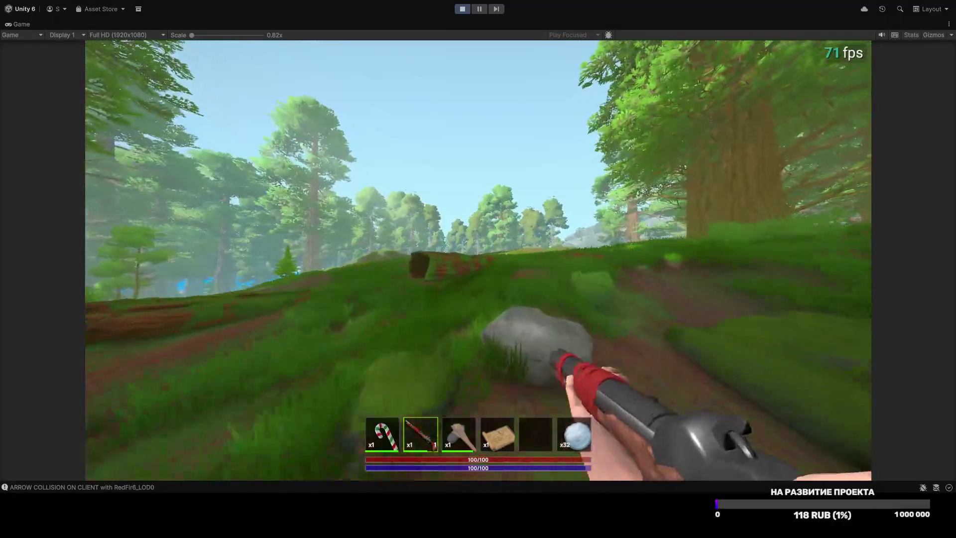
key(w)
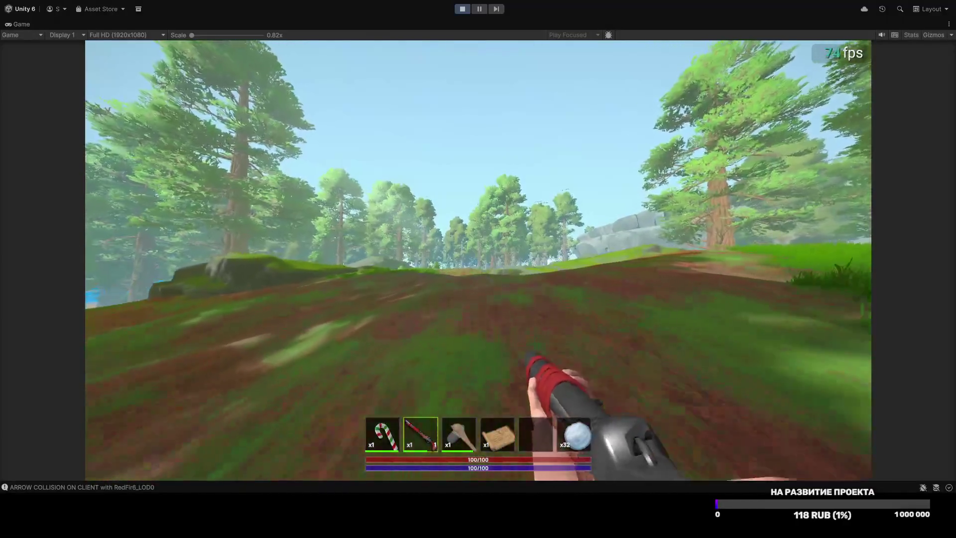
Step: Head toward the mossy rock and climb onto it
key(w)
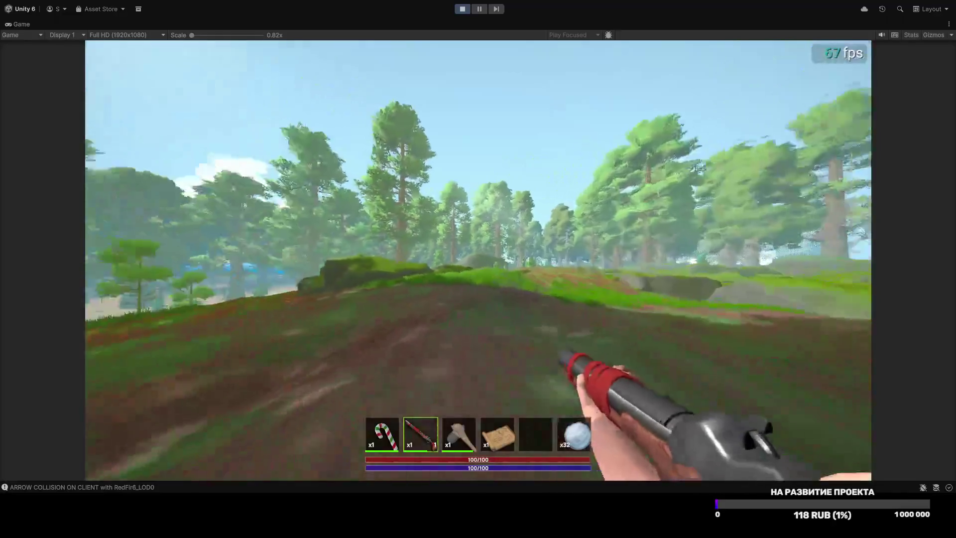
key(w)
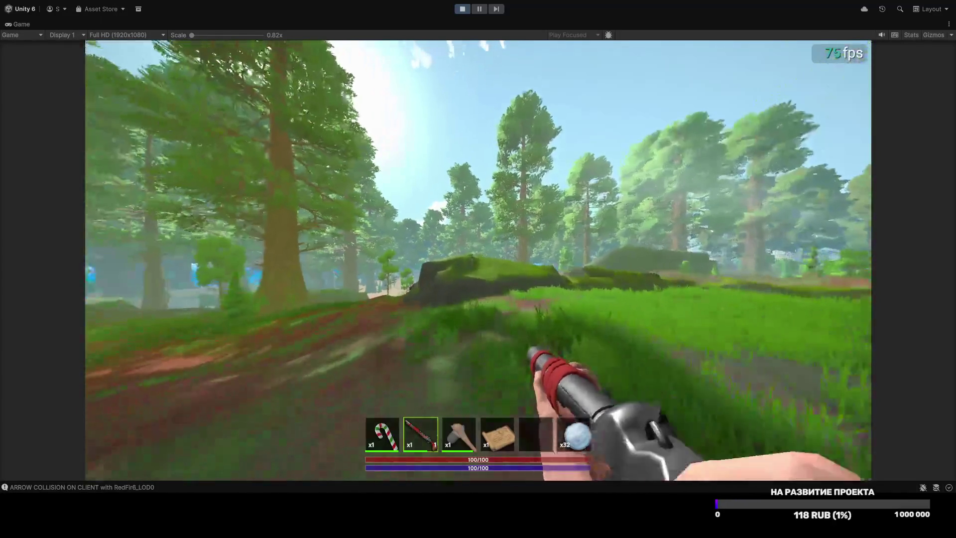
key(w)
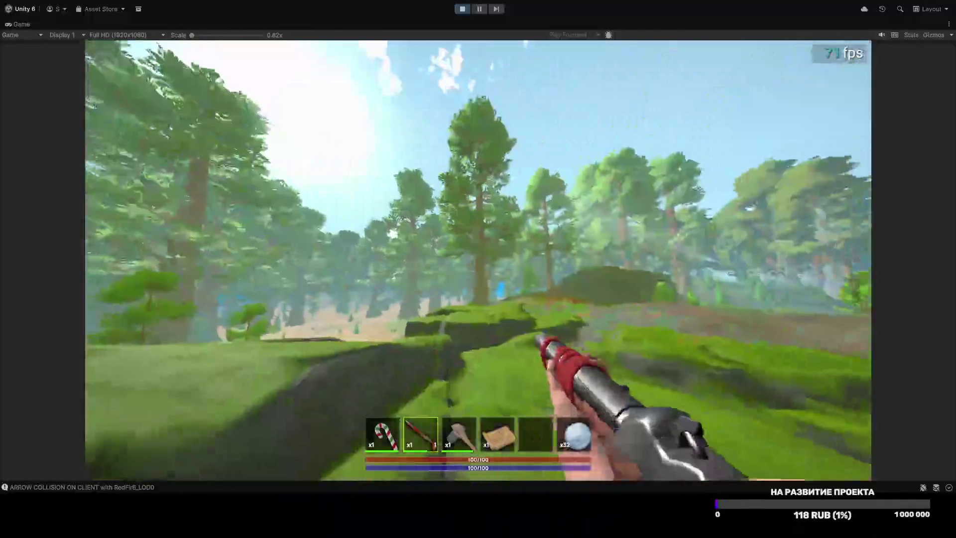
key(w)
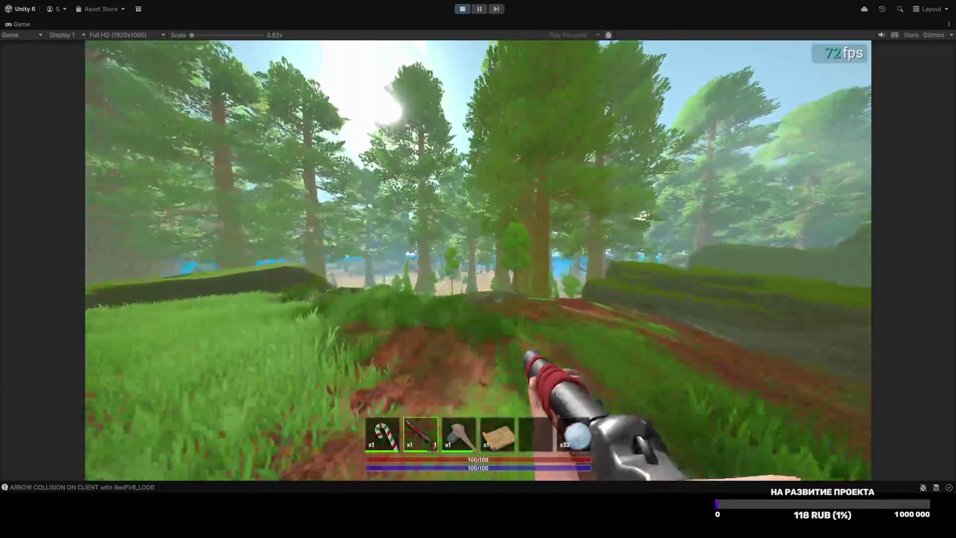
Step: Follow the forest path over the mossy rock to the grassy area and view the inventory
key(w)
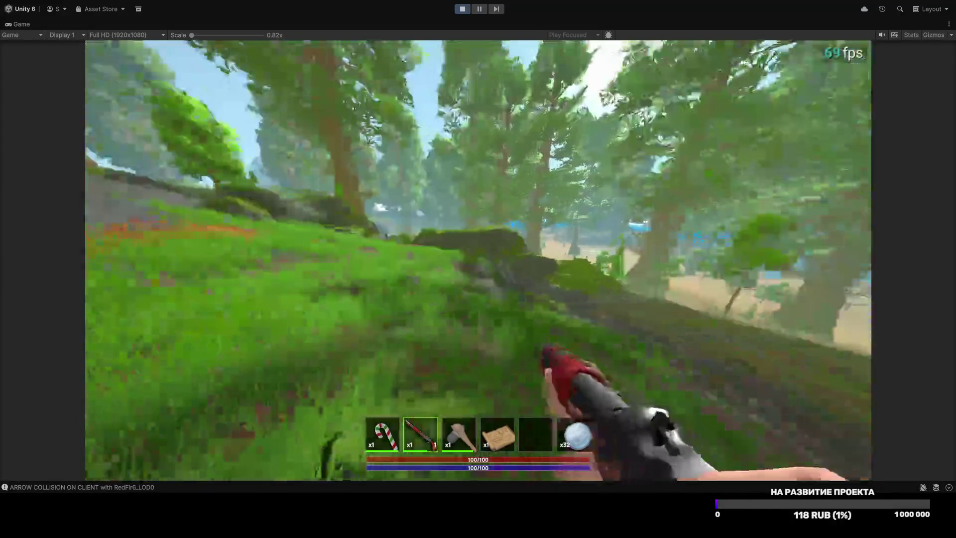
key(w)
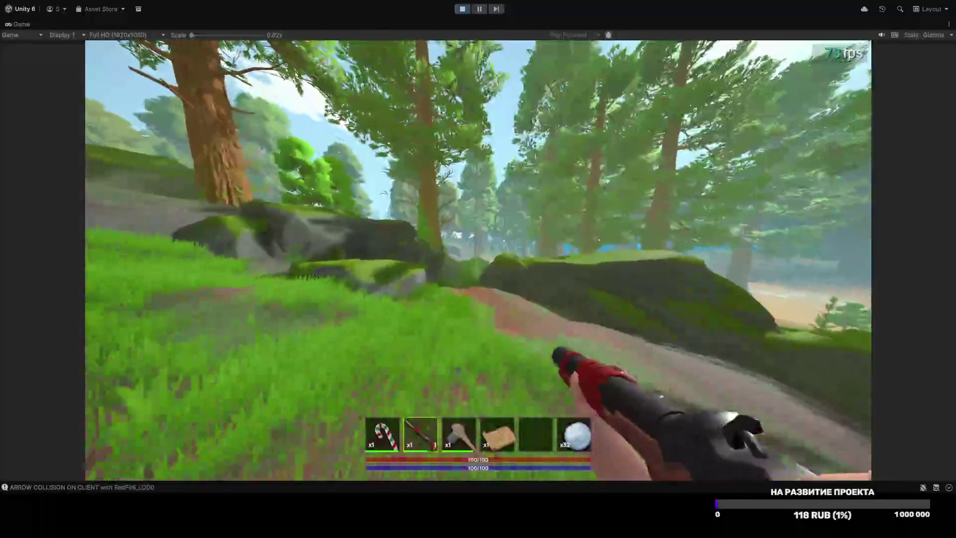
key(w)
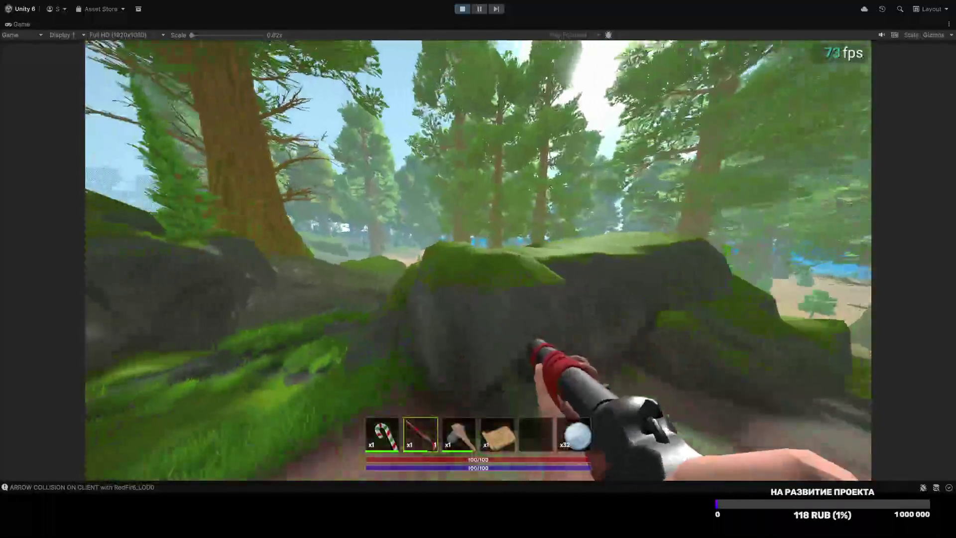
key(w)
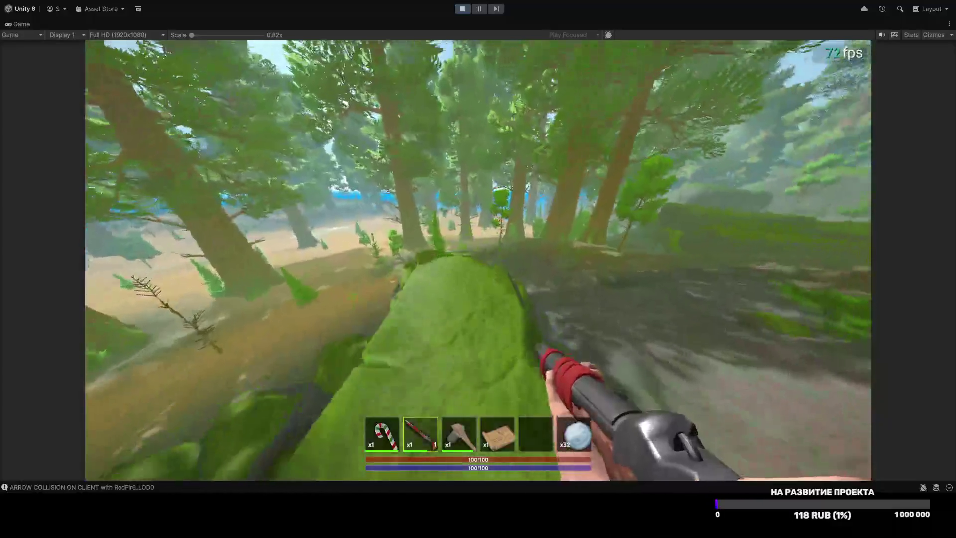
key(w)
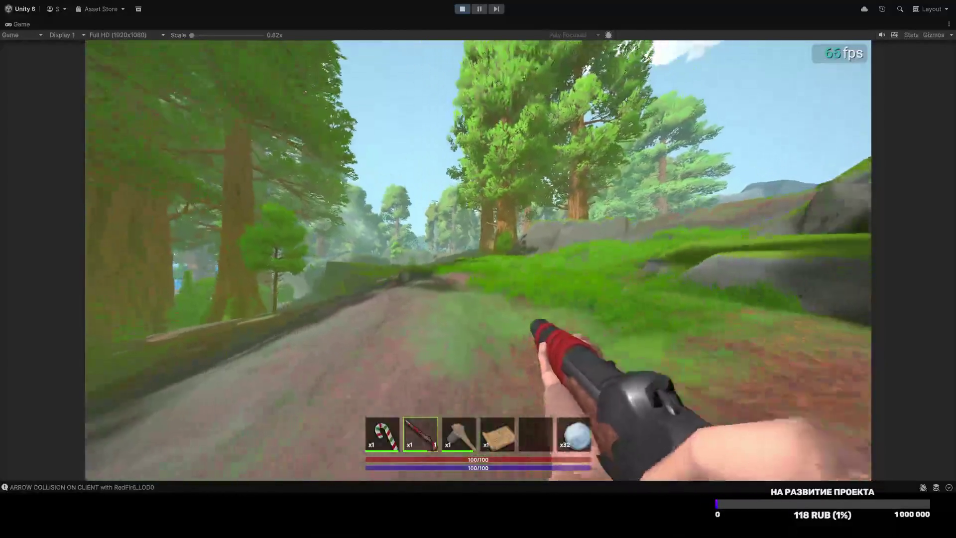
key(w)
key(Tab)
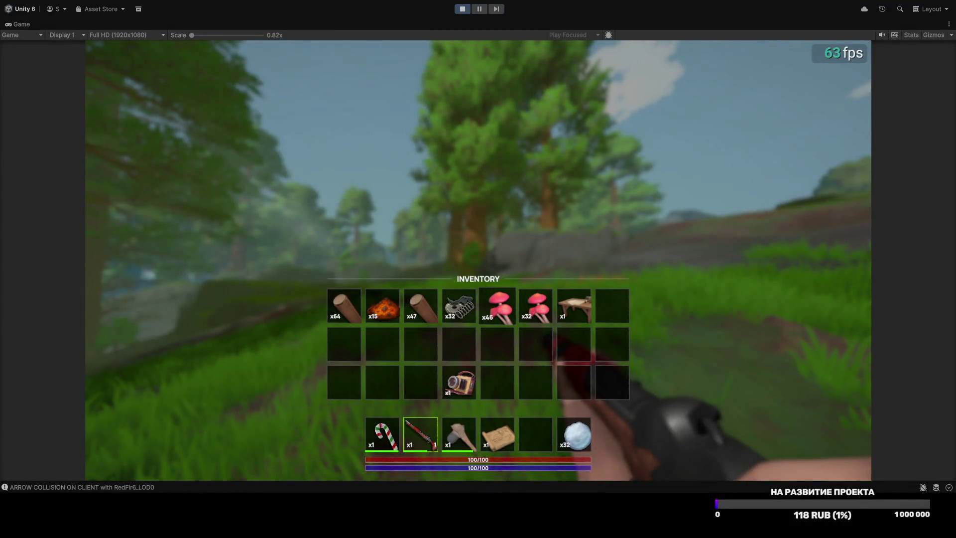
Step: Close the inventory and walk the rocky path past the mossy rock and big tree
key(Tab)
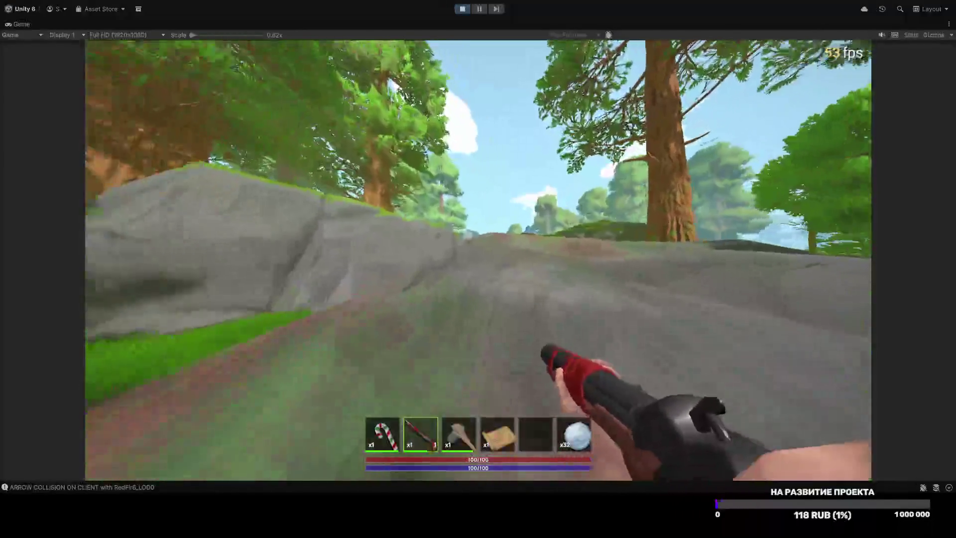
key(w)
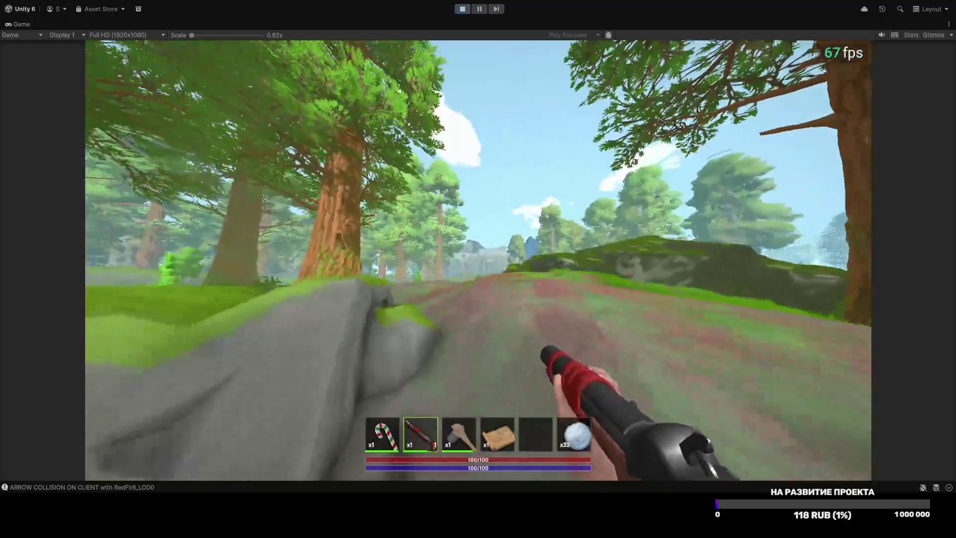
key(w)
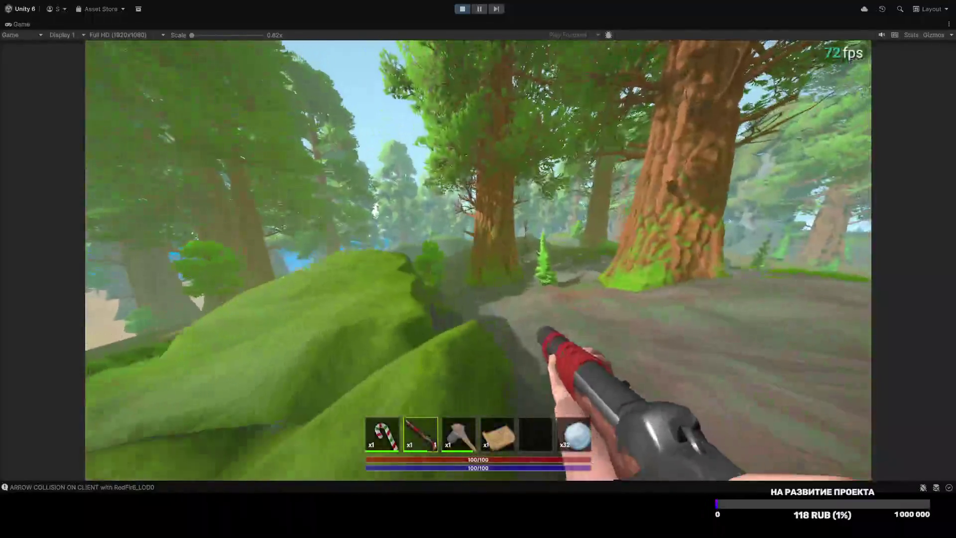
key(w)
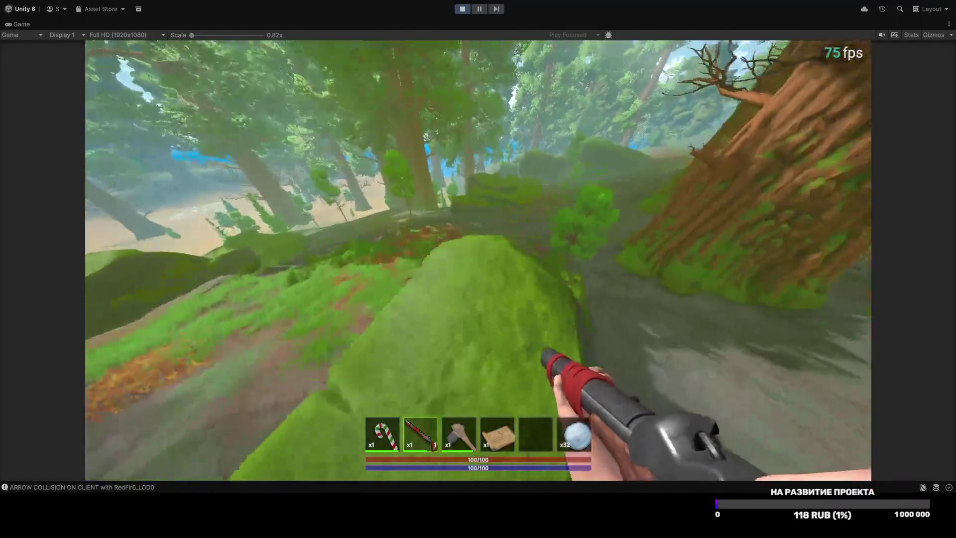
key(w)
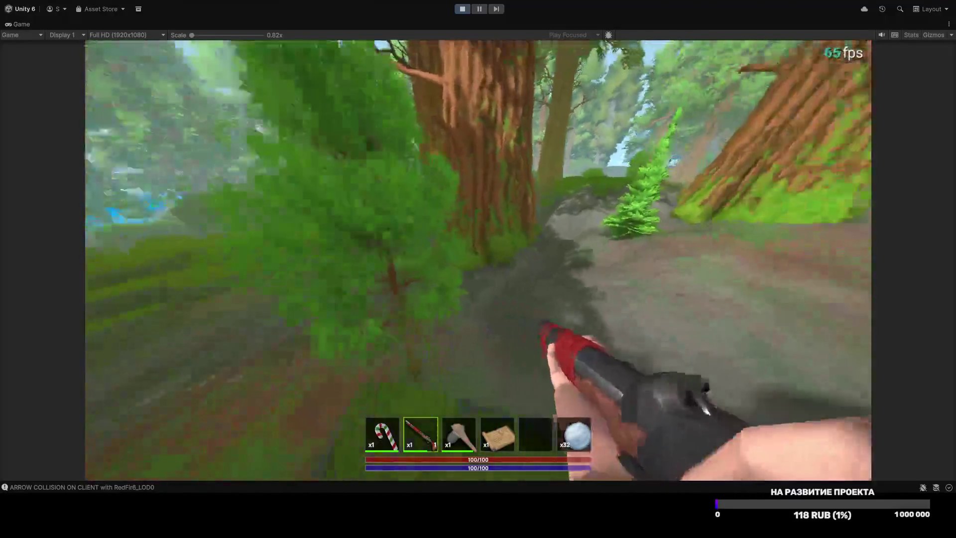
key(w)
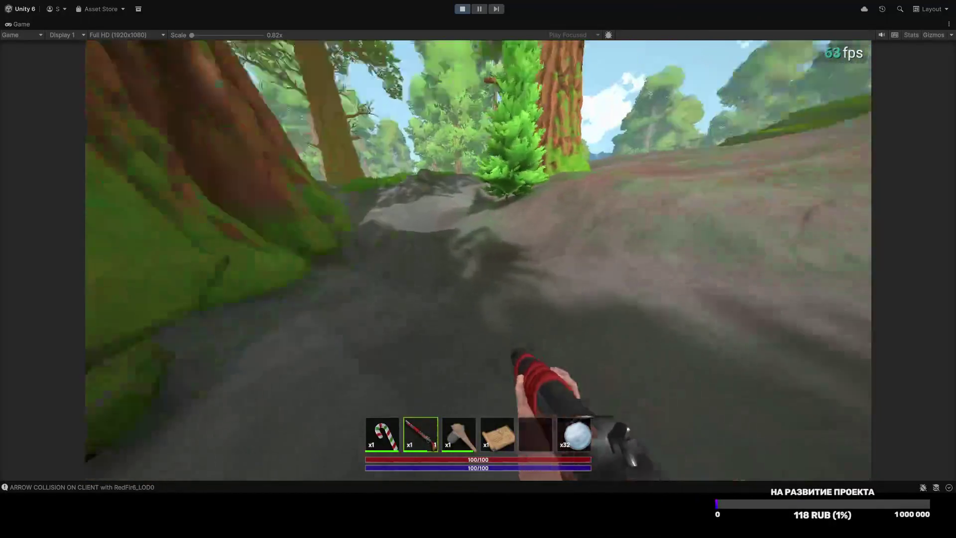
key(w)
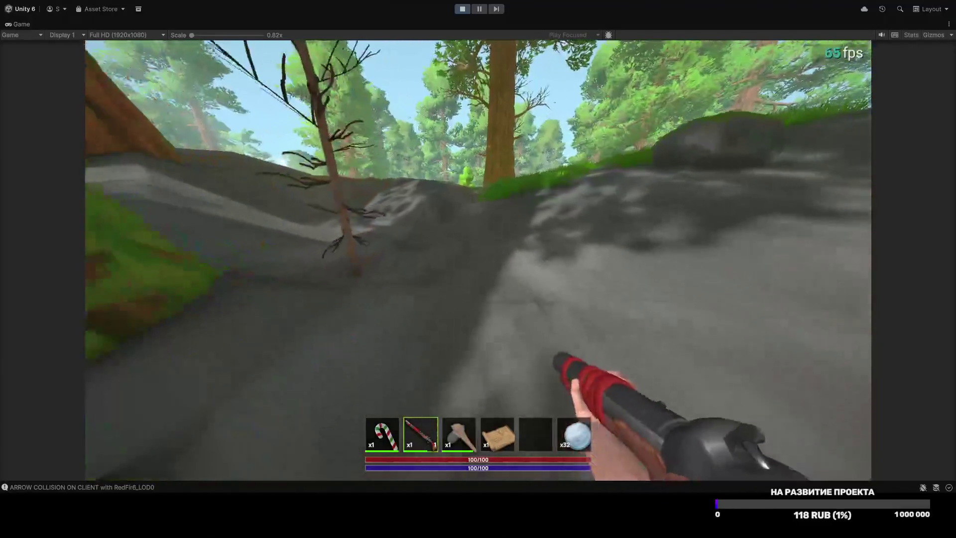
Step: Climb over the rocky rise and hill, then bring up the developer console
key(w)
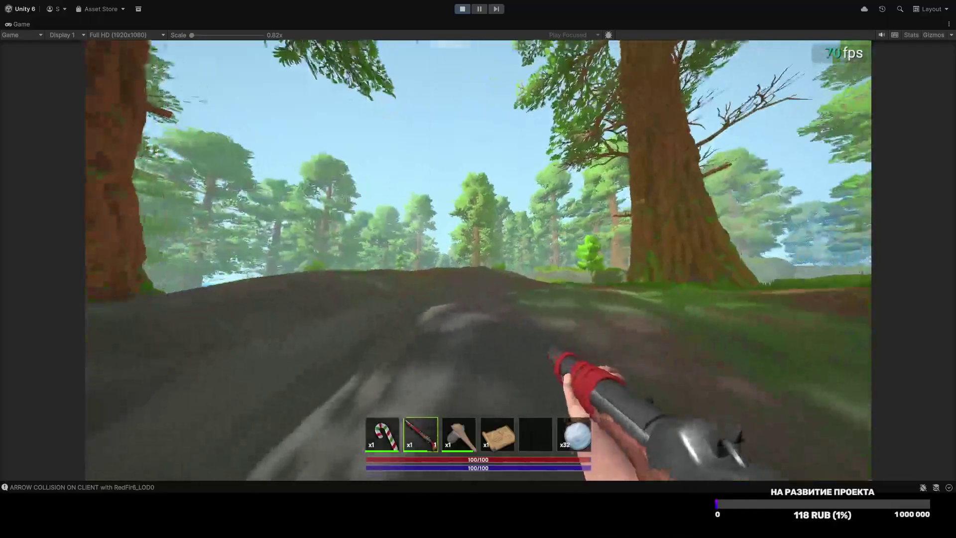
key(w)
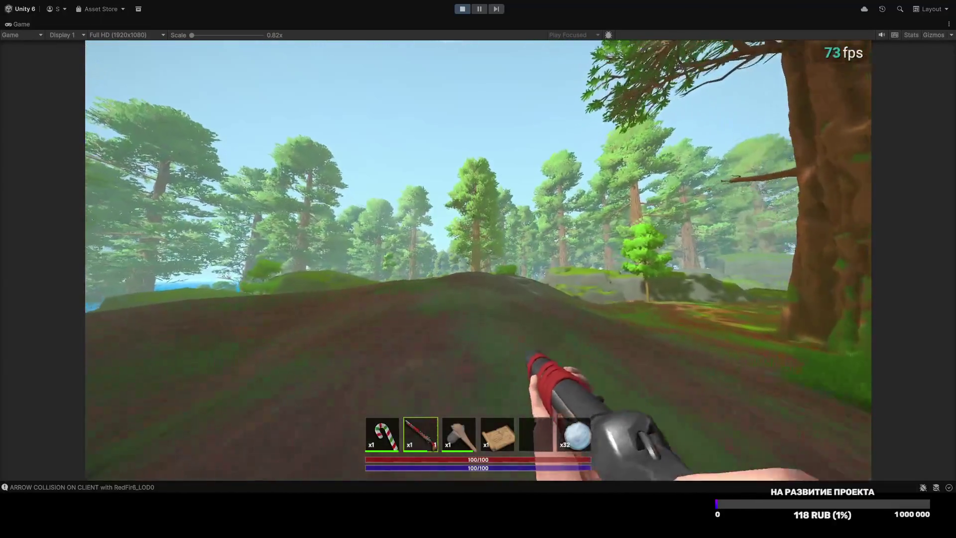
key(w)
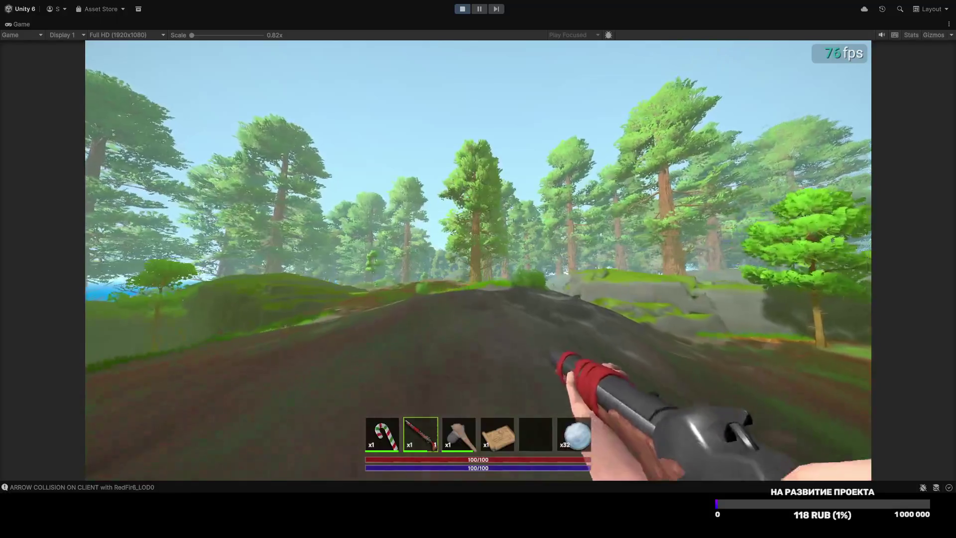
key(w)
key(Tab)
key(grave)
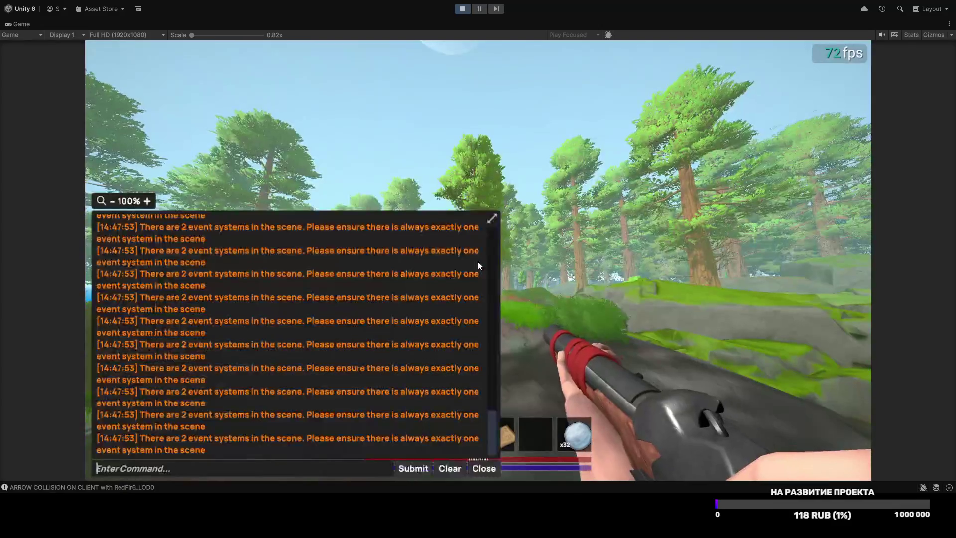
Step: Complete and run the player.inventory.add command in the developer console
text(NVE)
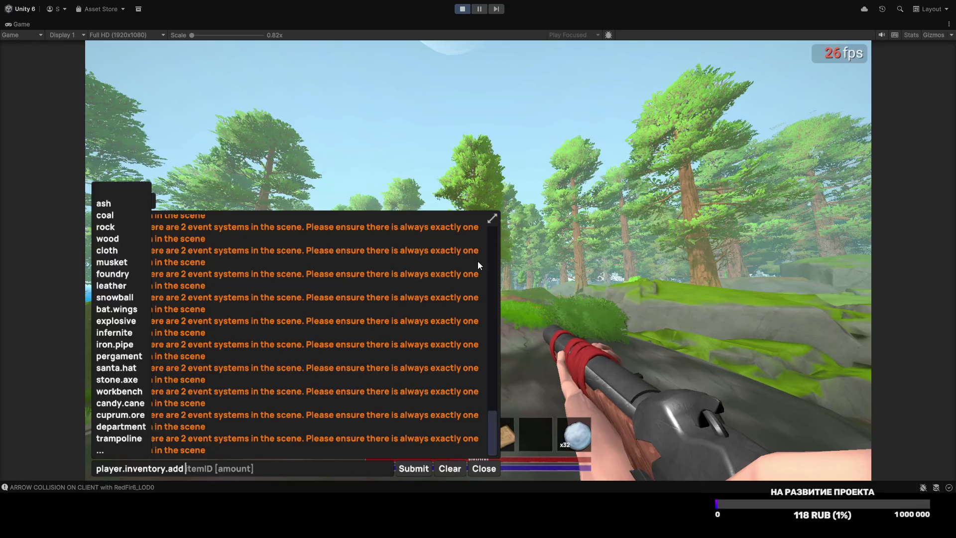
text(ock)
key(Return)
key(grave)
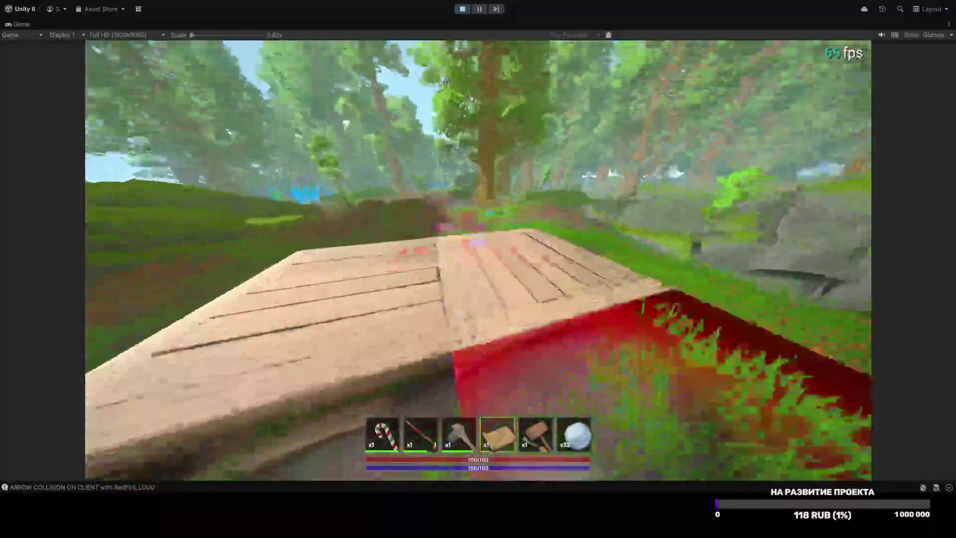
Step: Choose wall pieces from the build wheel, settling on the ПОЛУСТЕНКА half-wall
right_click(478, 261)
click(381, 208)
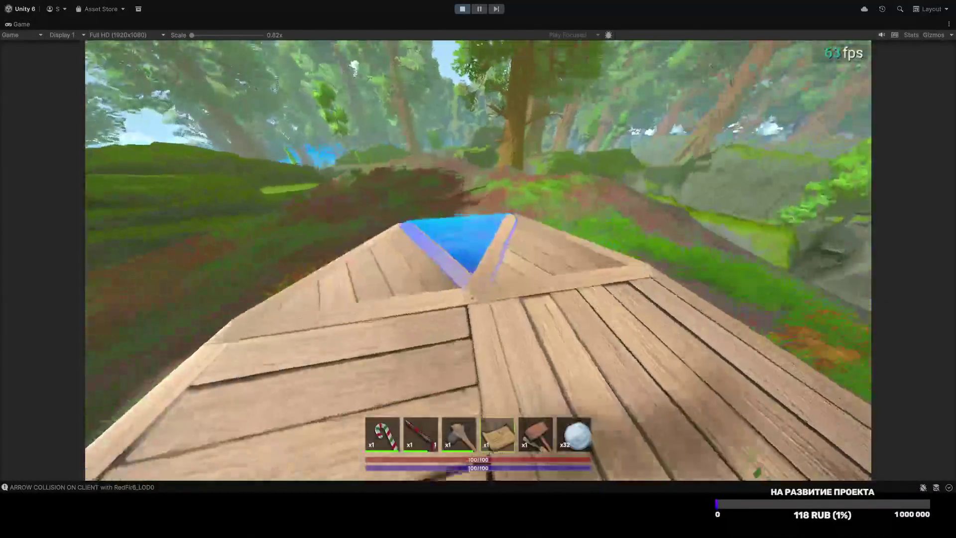
right_click(478, 261)
click(622, 272)
right_click(476, 261)
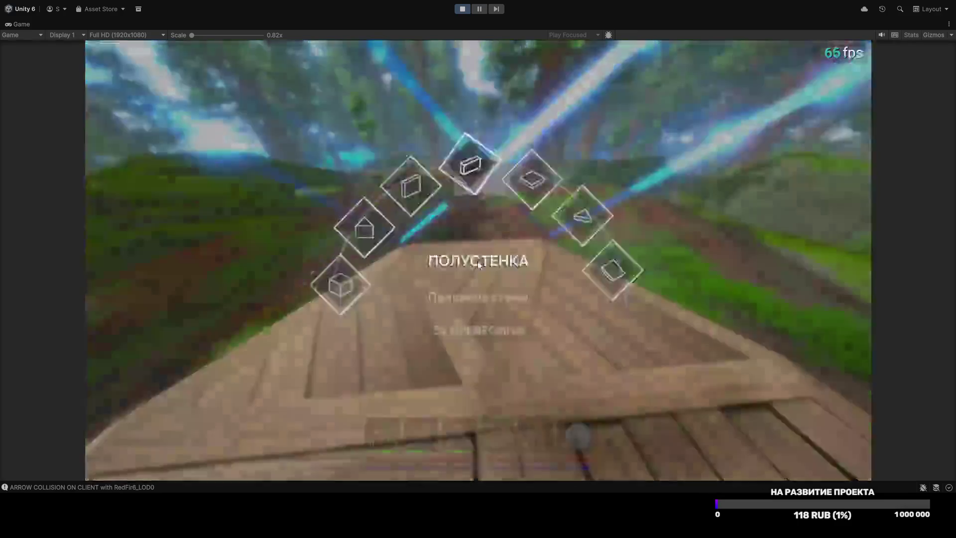
click(458, 181)
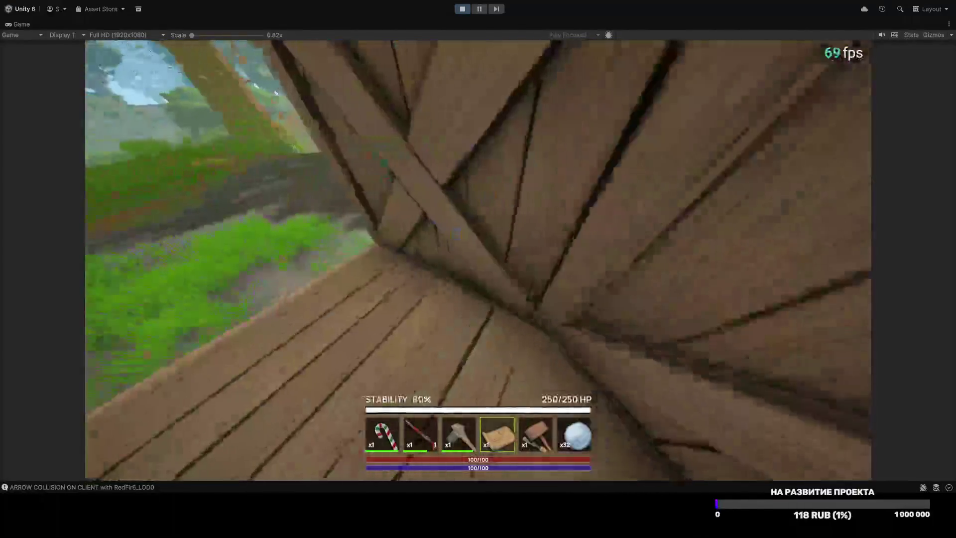
Step: Cut a window opening into the wooden wall with the hammer
key(5)
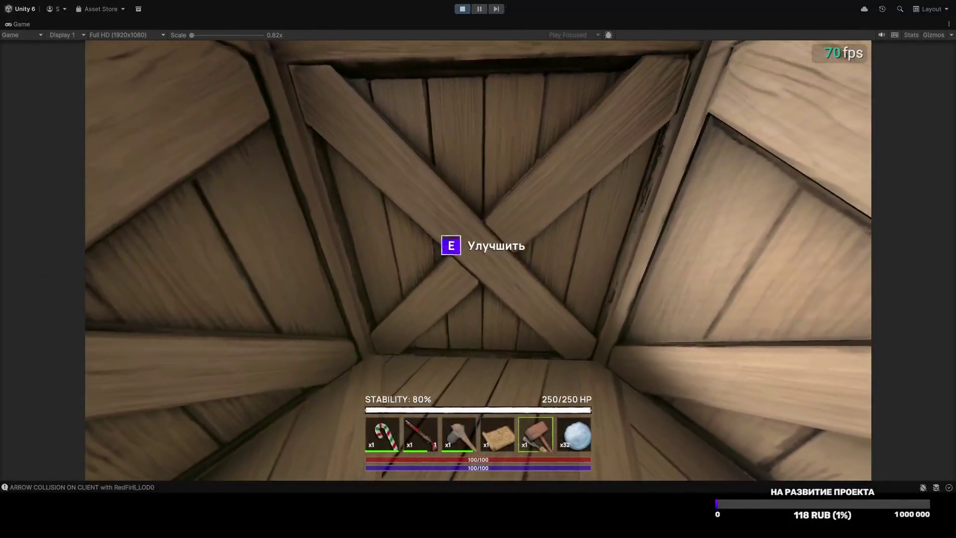
right_click(477, 260)
click(436, 216)
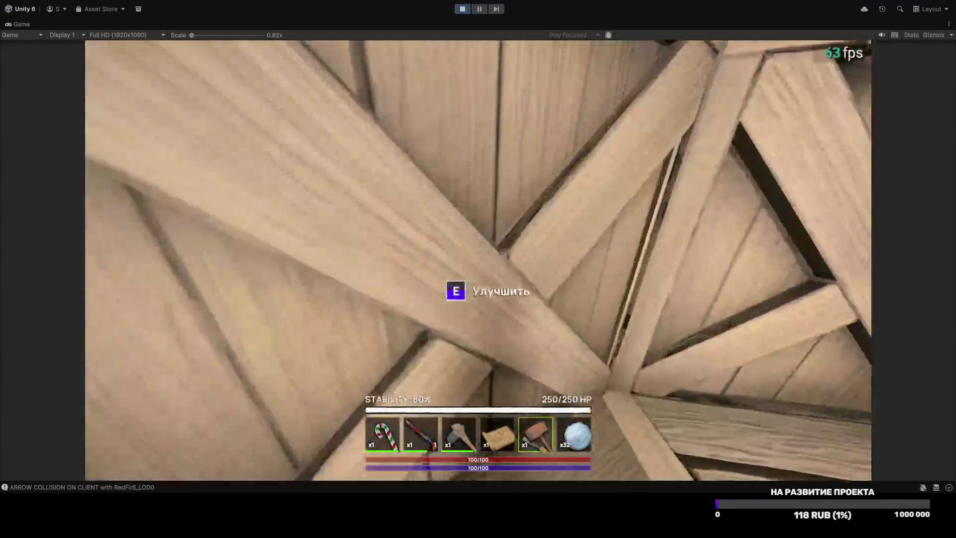
right_click(478, 259)
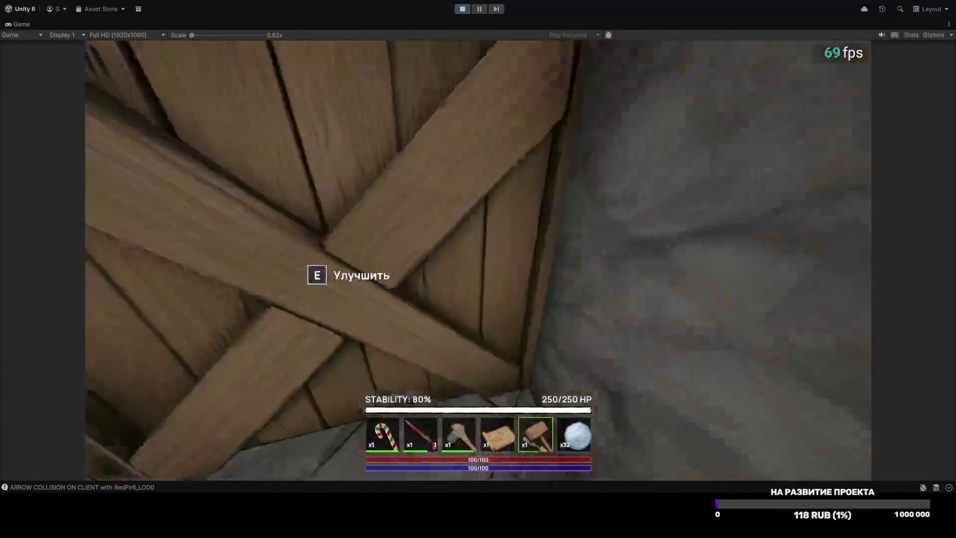
key(Tab)
key(Tab)
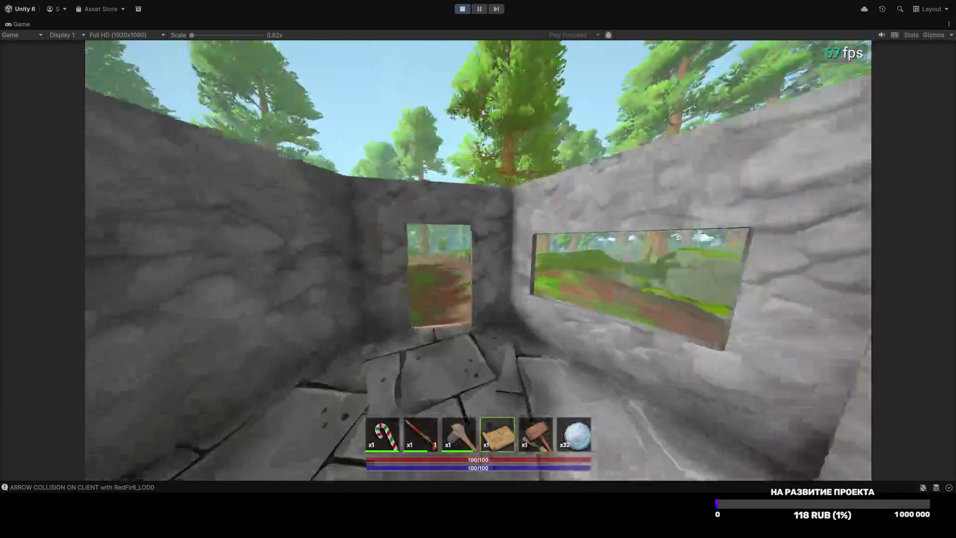
Step: Place ceiling pieces over the stone room from the build wheel
right_click(478, 269)
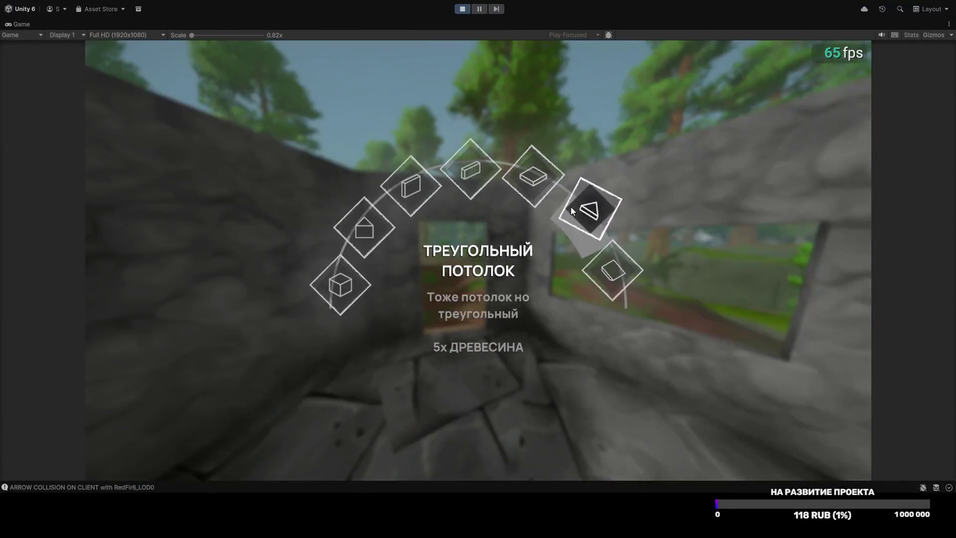
click(570, 207)
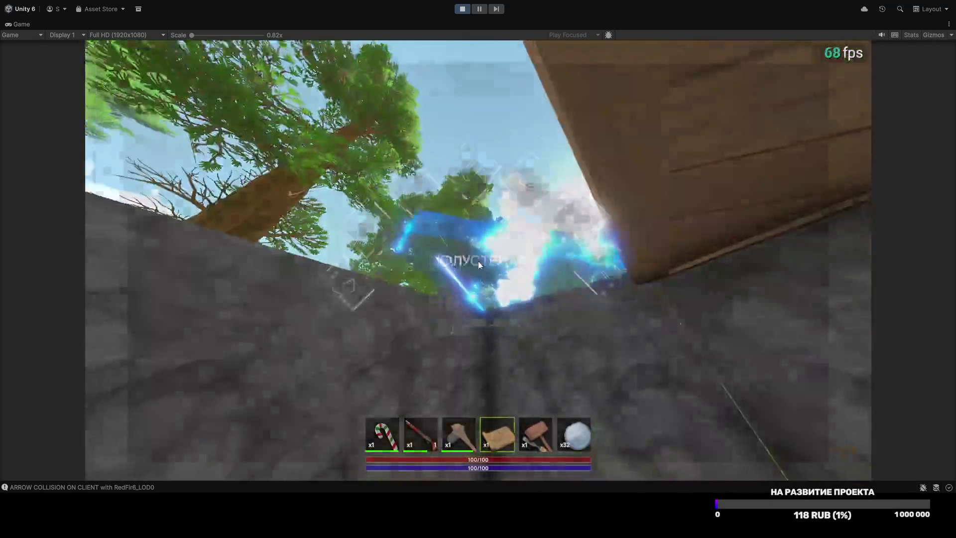
right_click(478, 268)
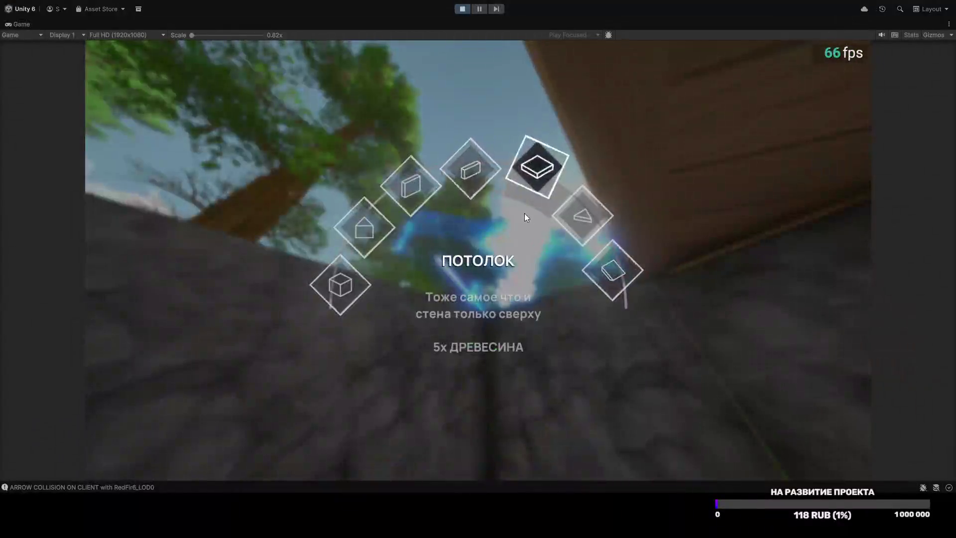
click(524, 213)
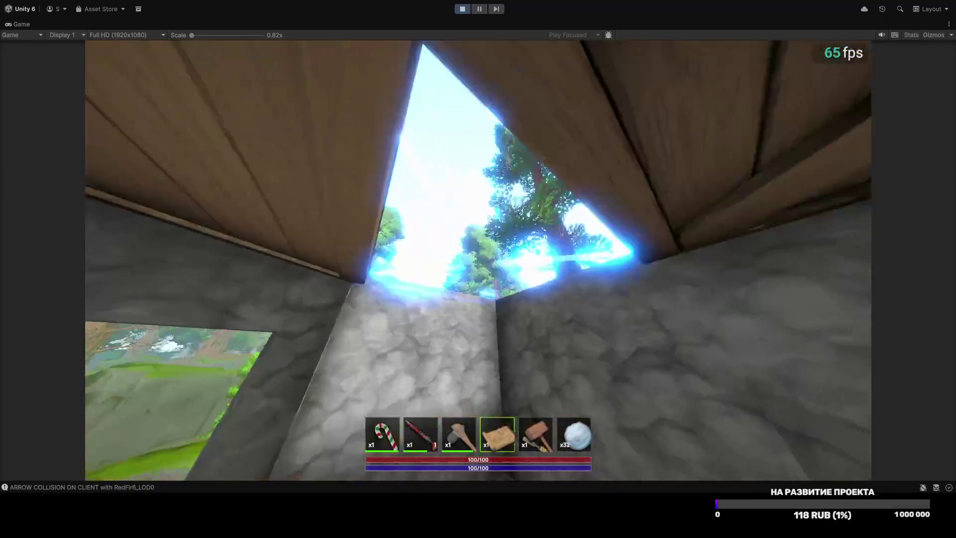
key(F1)
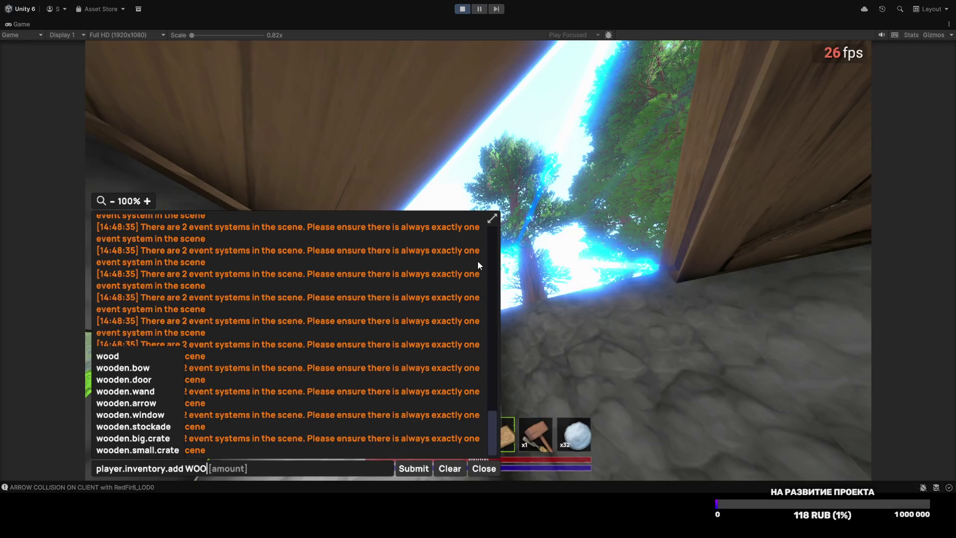
Step: Add 32 wood with player.inventory.add, repeating the command several times
text(32)
key(Return)
key(Up)
key(Return)
key(Up)
key(Return)
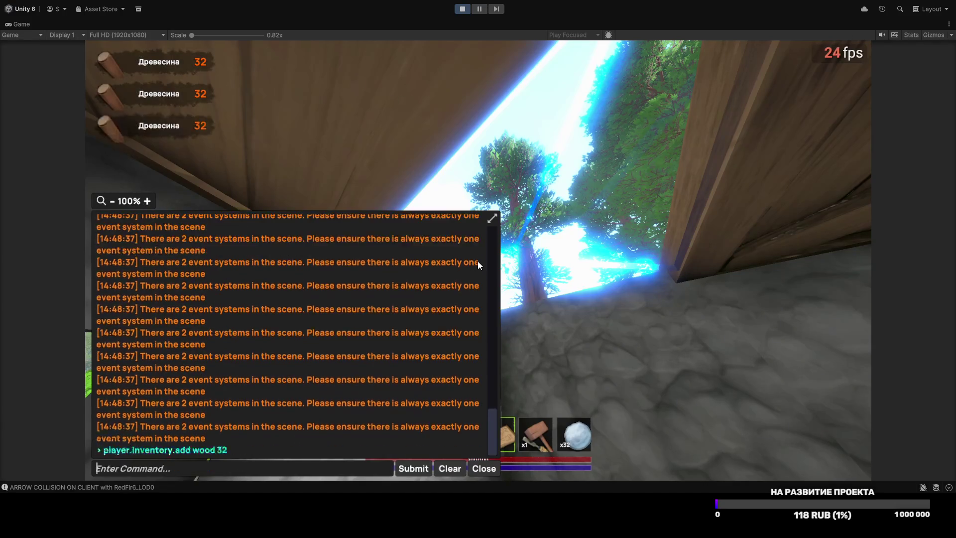
key(Up)
key(Return)
key(F1)
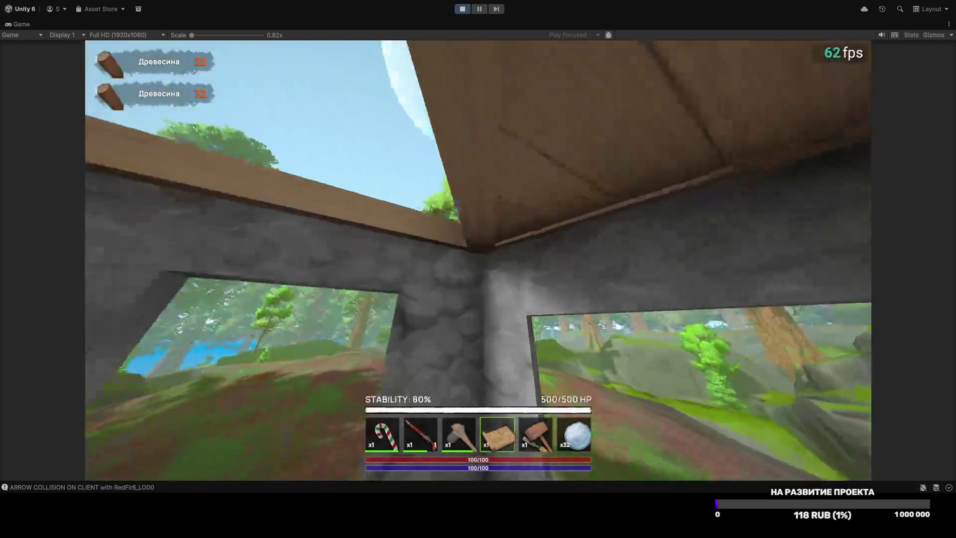
Step: Build a Треугольный потолок ceiling piece, then demolish it with Разрушить for wood
right_click(479, 260)
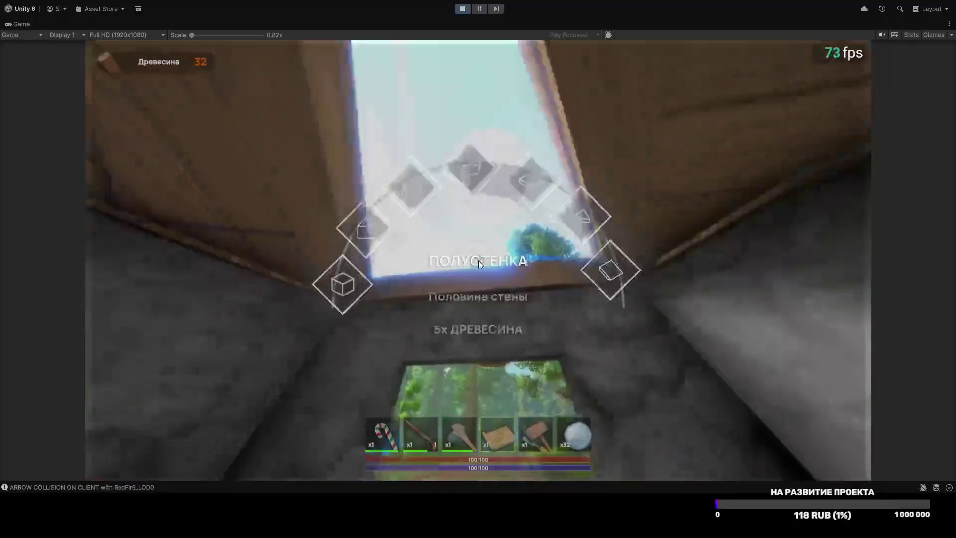
click(577, 247)
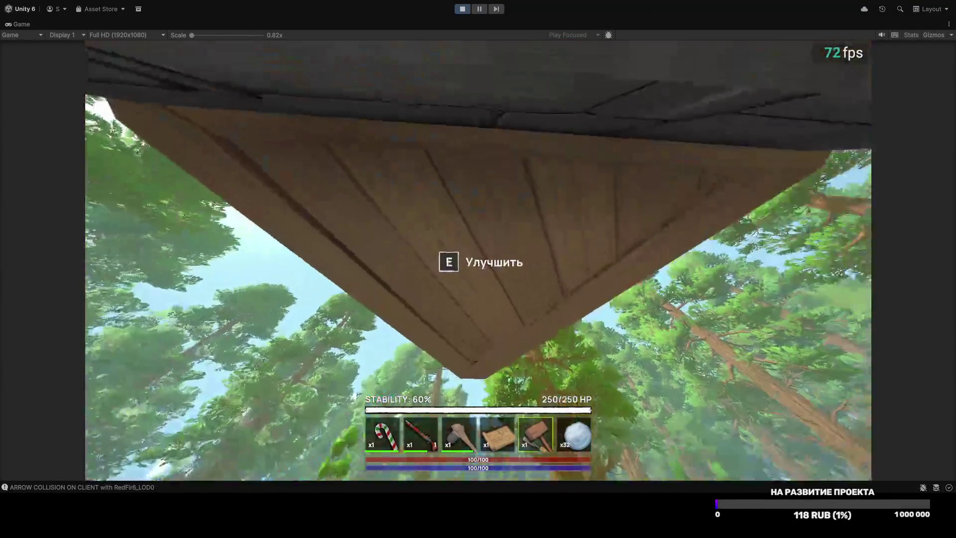
key(e)
click(393, 254)
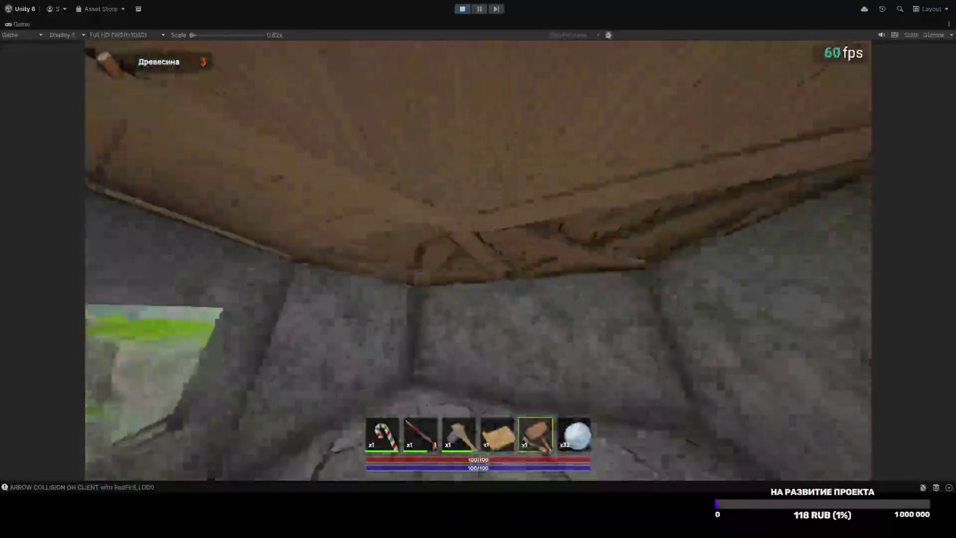
key(Tab)
key(c)
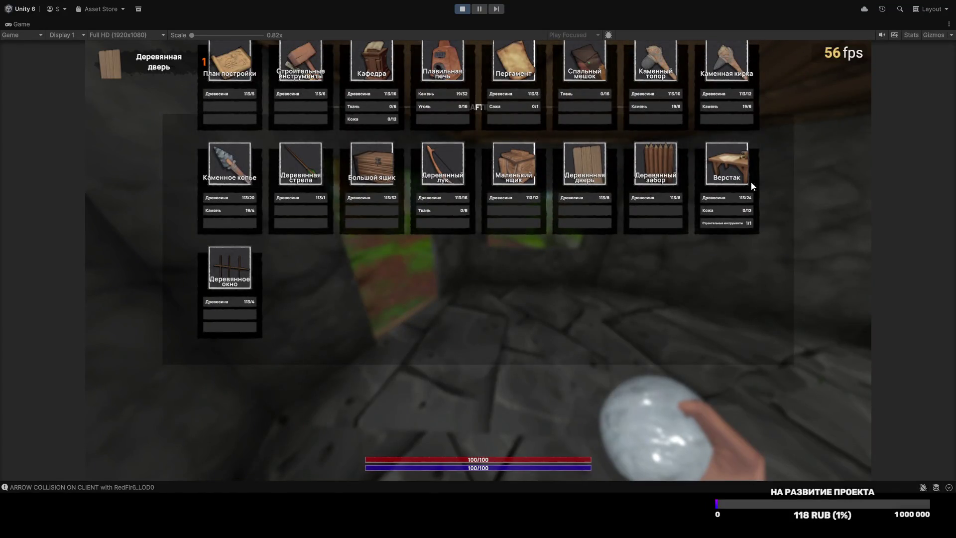
Step: Craft a Деревянное окно, fit it in the wall, and hang the wooden door
click(246, 283)
key(c)
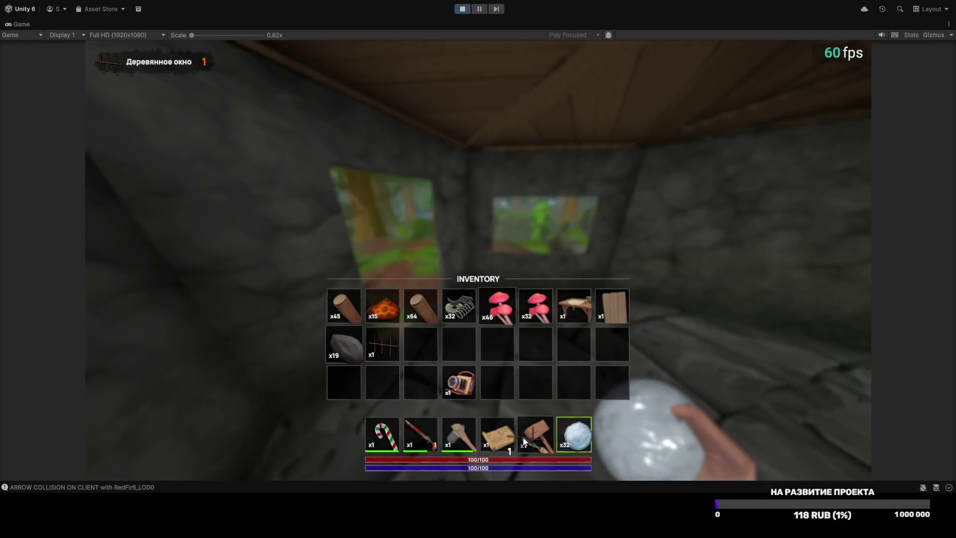
key(Tab)
key(5)
click(478, 268)
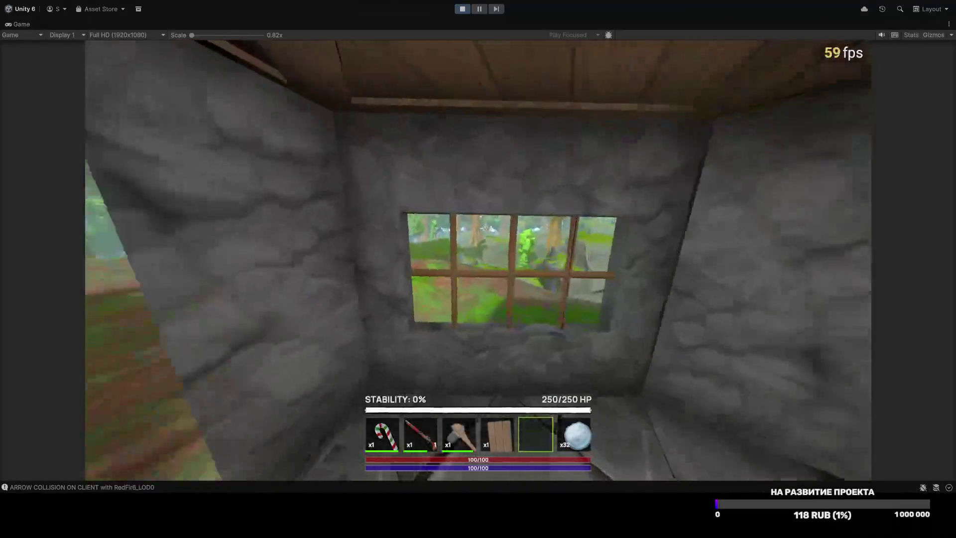
key(4)
click(478, 269)
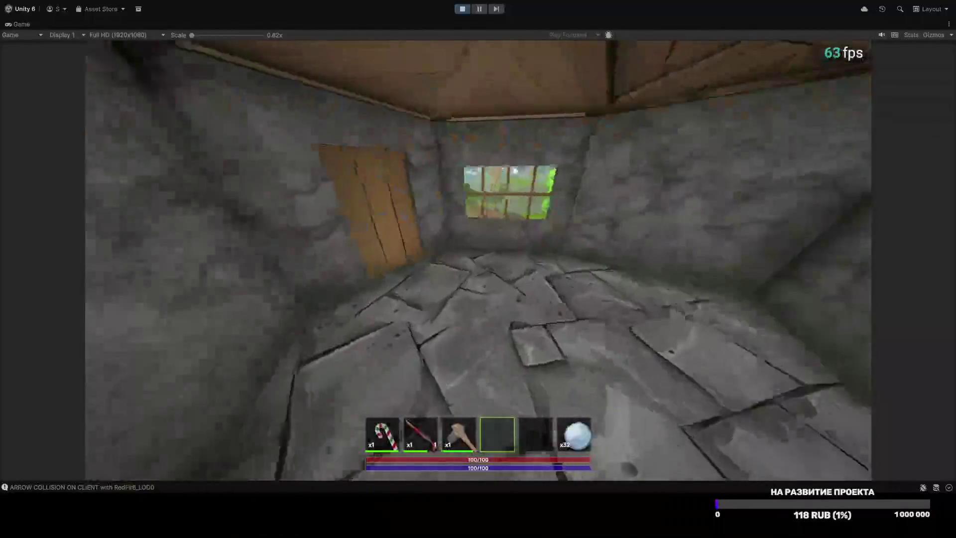
Step: Step out through the door and walk around the stone building along the forest path
key(e)
key(e)
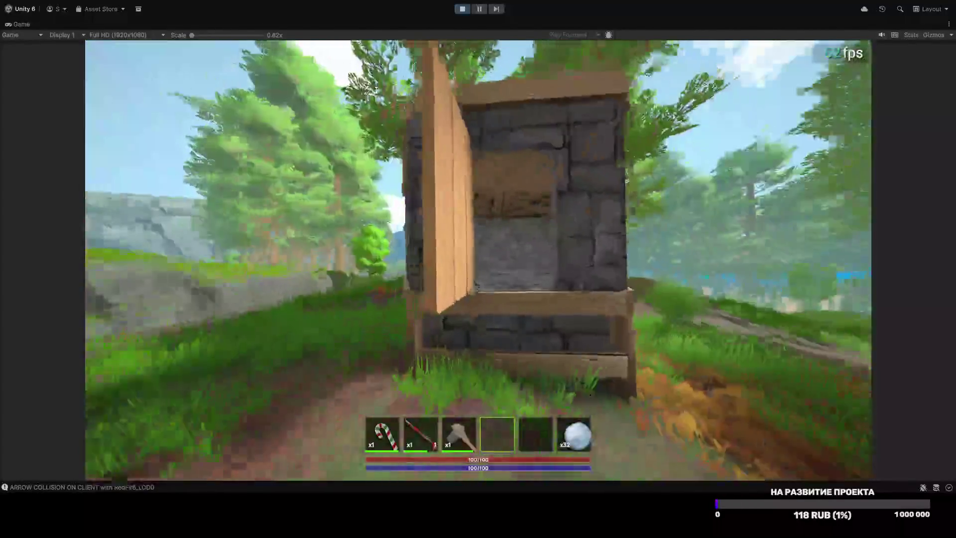
key(w)
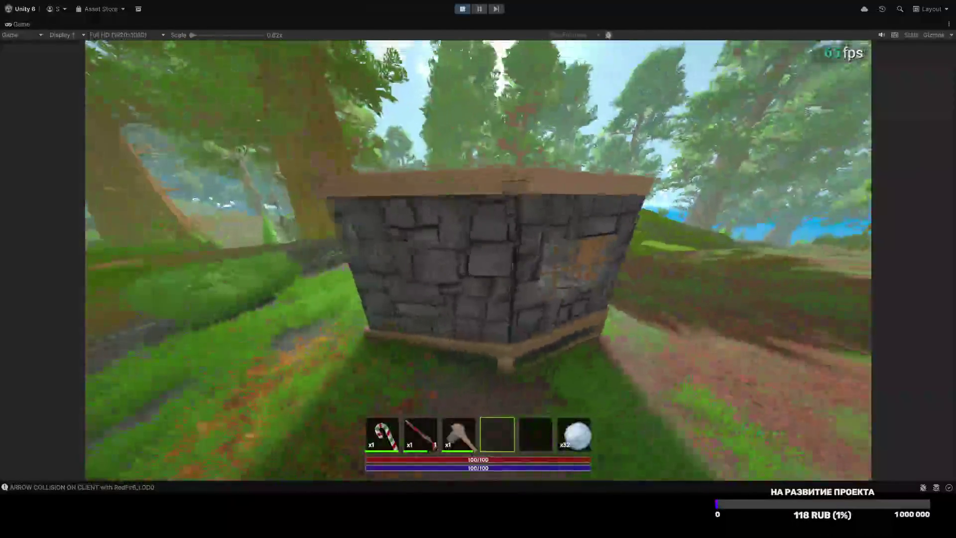
key(Tab)
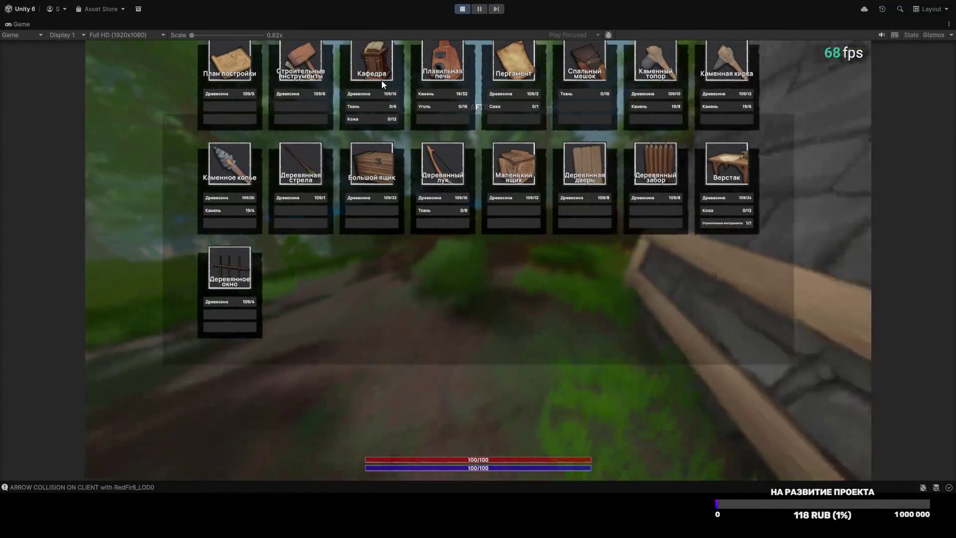
key(Tab)
key(w)
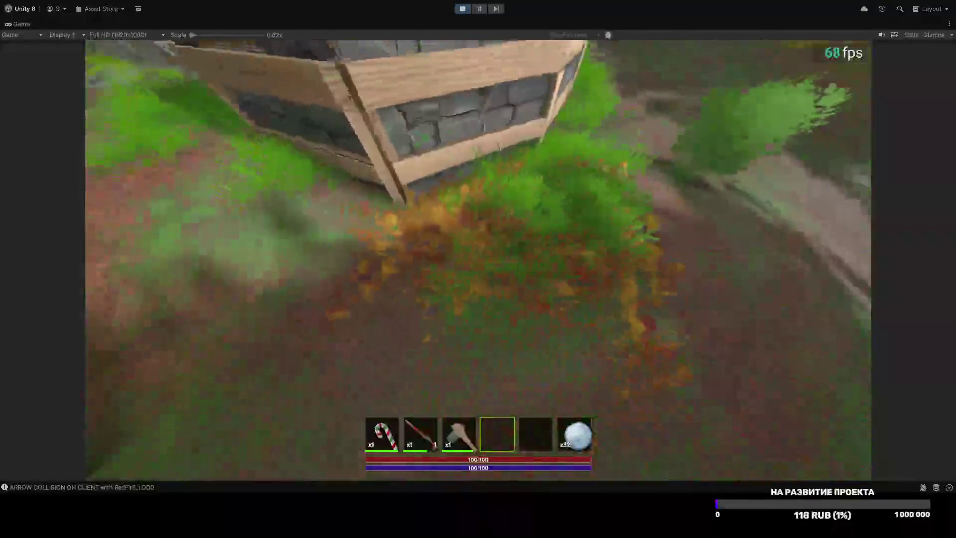
key(w)
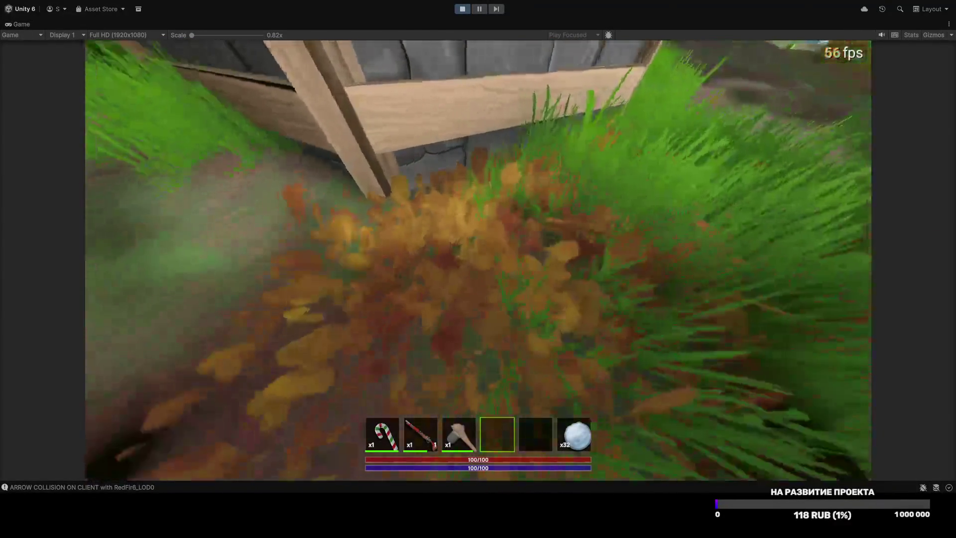
key(w)
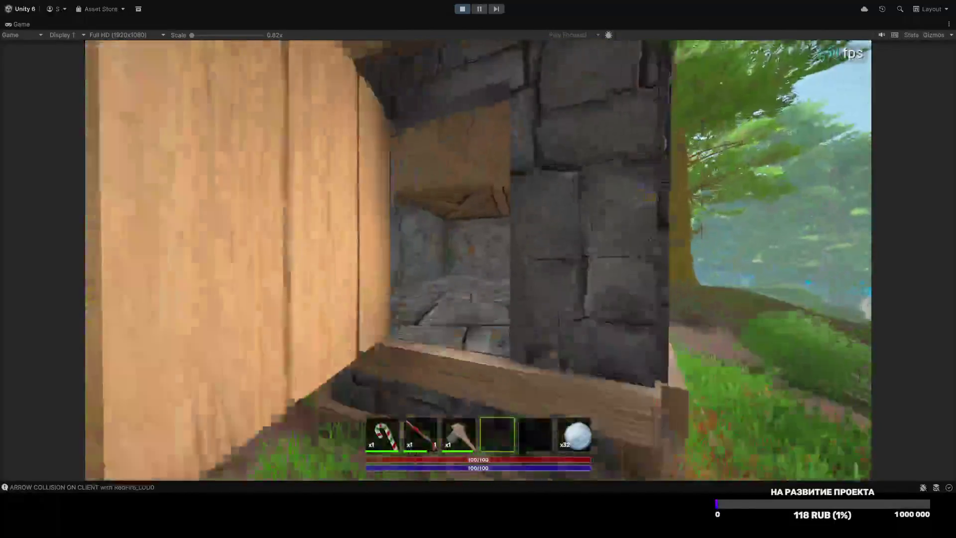
key(w)
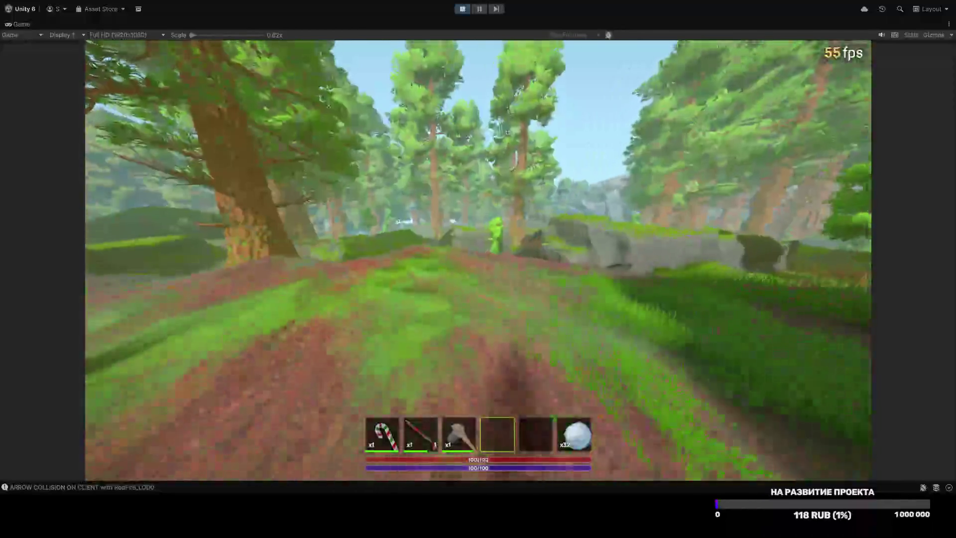
key(Tab)
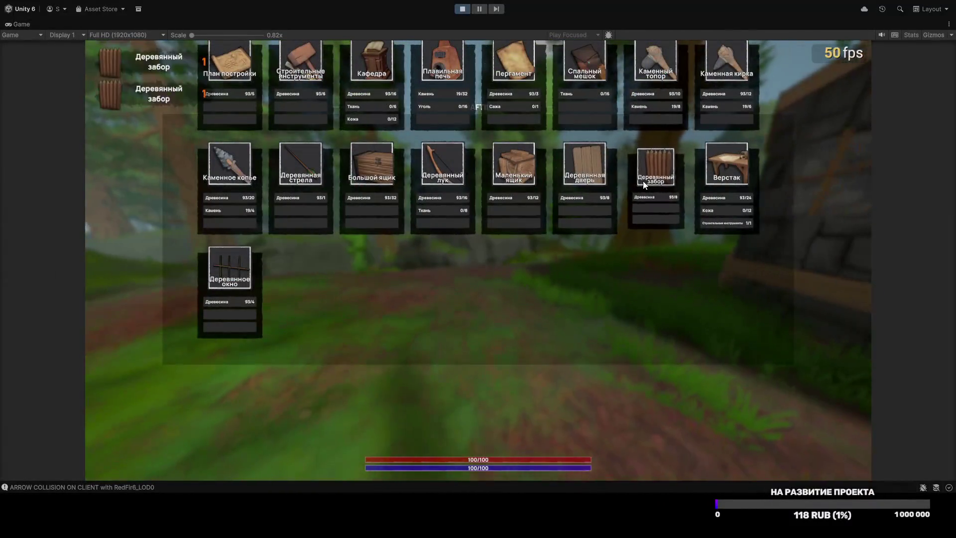
Step: Craft Деревянный забор fences and place three fence sections beside the stone building
click(643, 185)
key(Tab)
key(Tab)
key(Tab)
key(4)
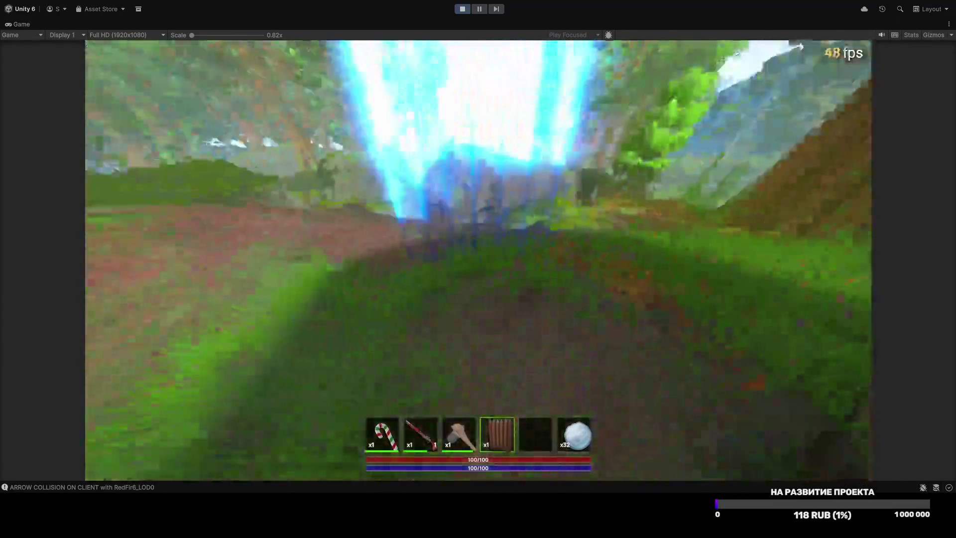
click(478, 260)
key(Tab)
key(Tab)
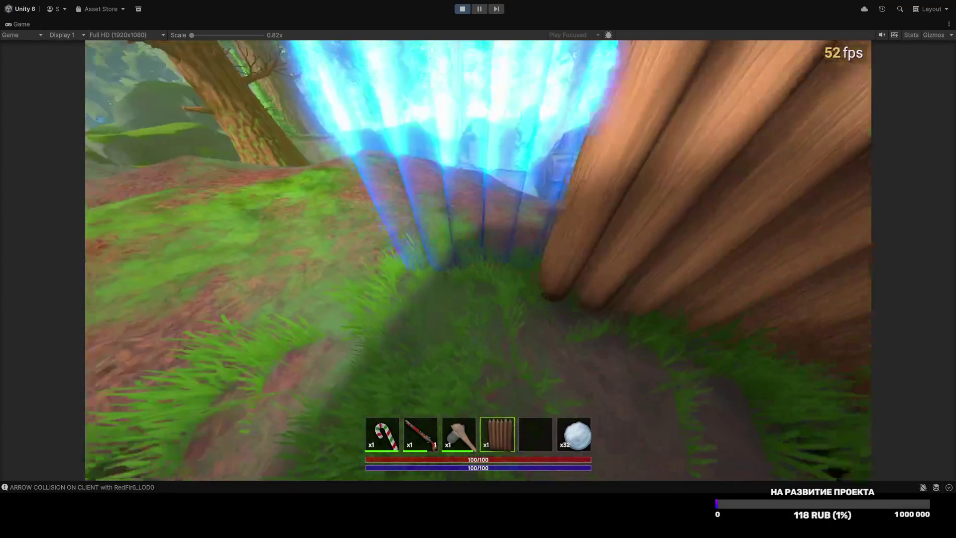
click(478, 269)
key(Tab)
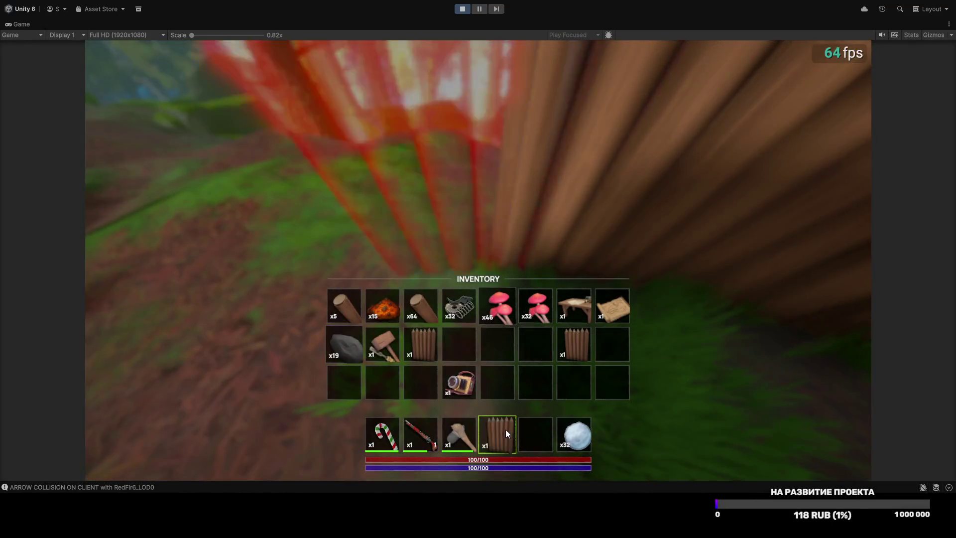
key(Tab)
key(Tab)
key(Tab)
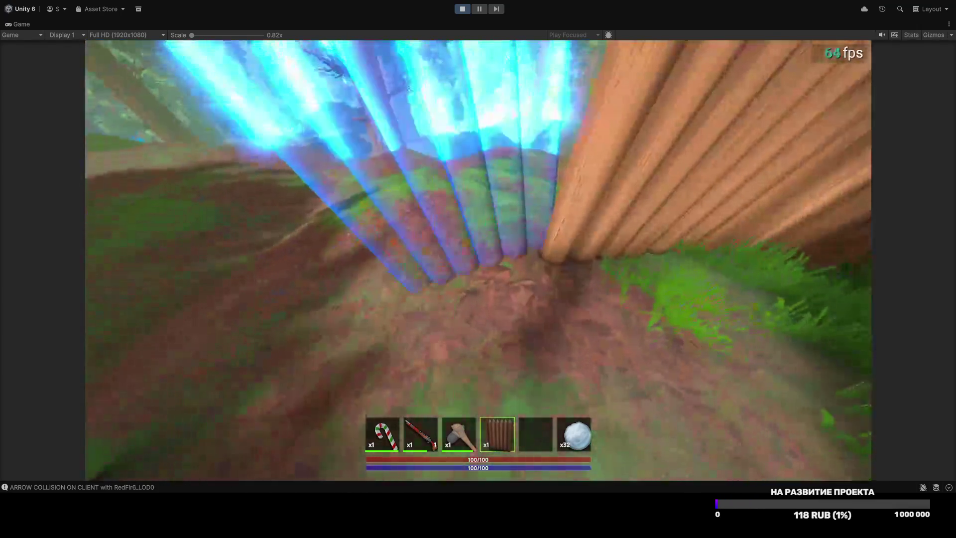
click(478, 269)
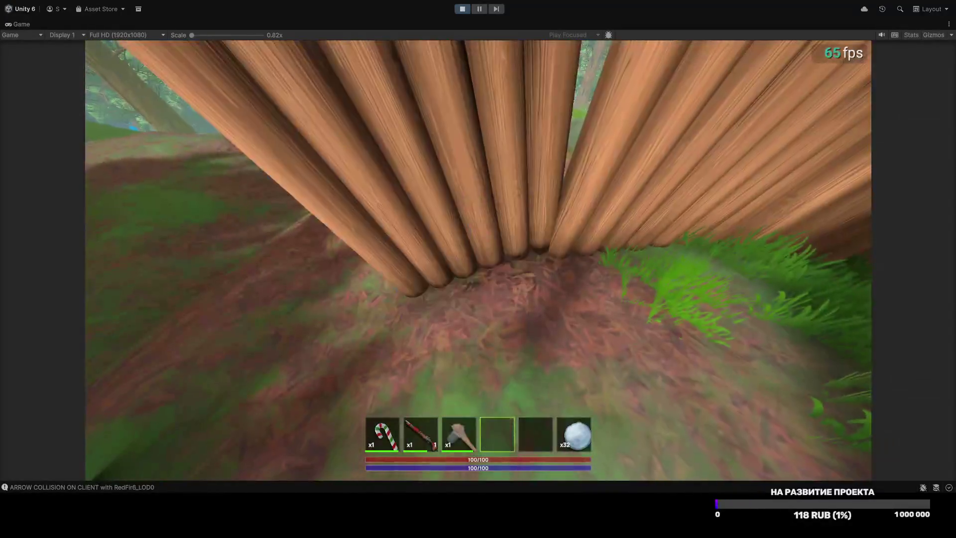
Step: Walk from the fence past the mossy rocks and over the grassy hill toward the trees
key(w)
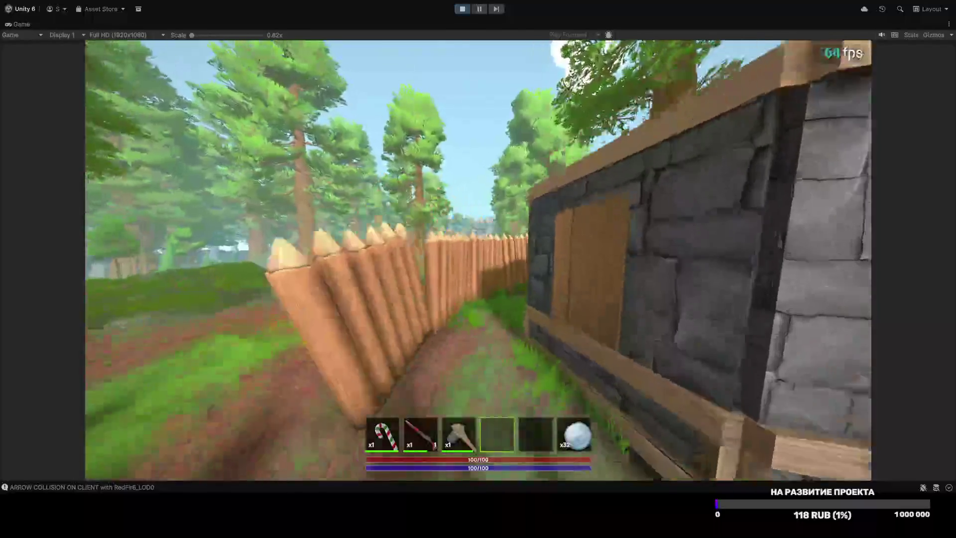
key(w)
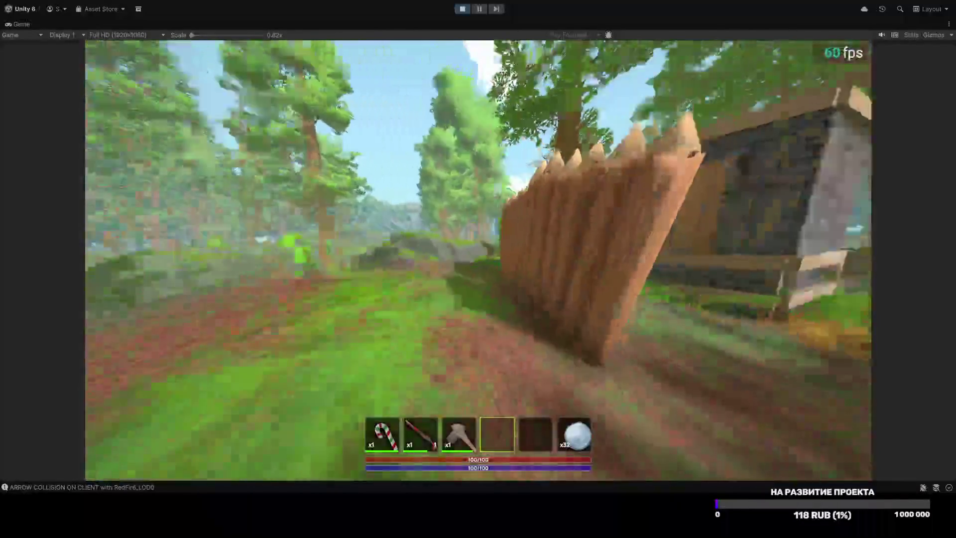
key(w)
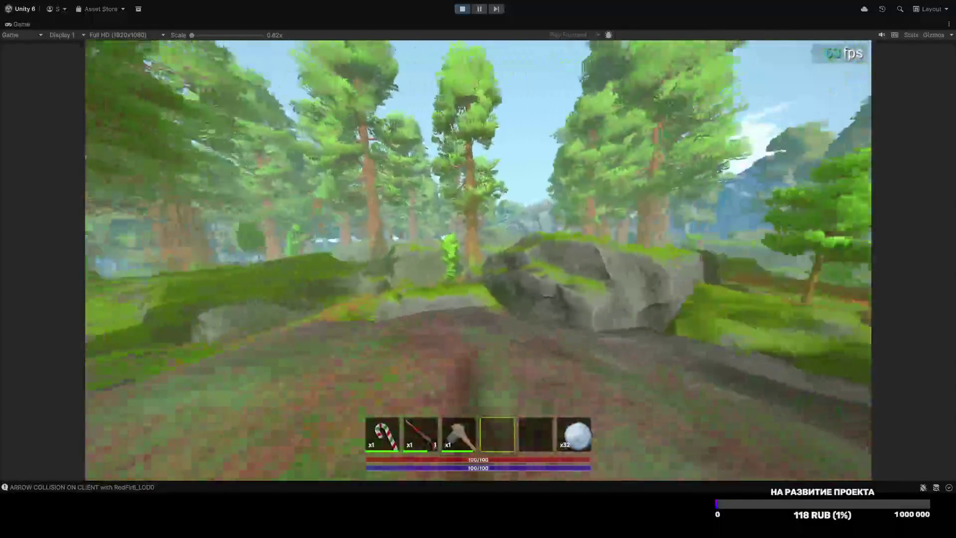
key(w)
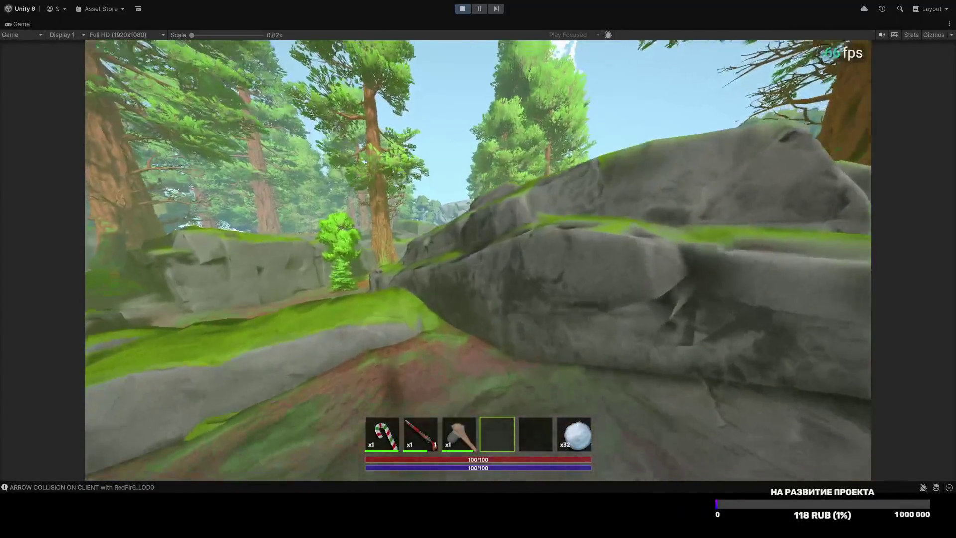
key(w)
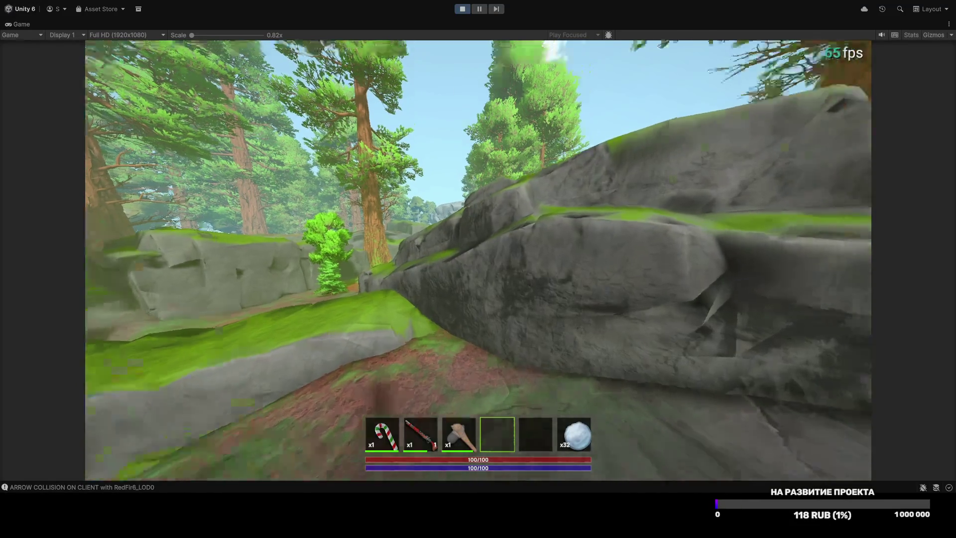
key(w)
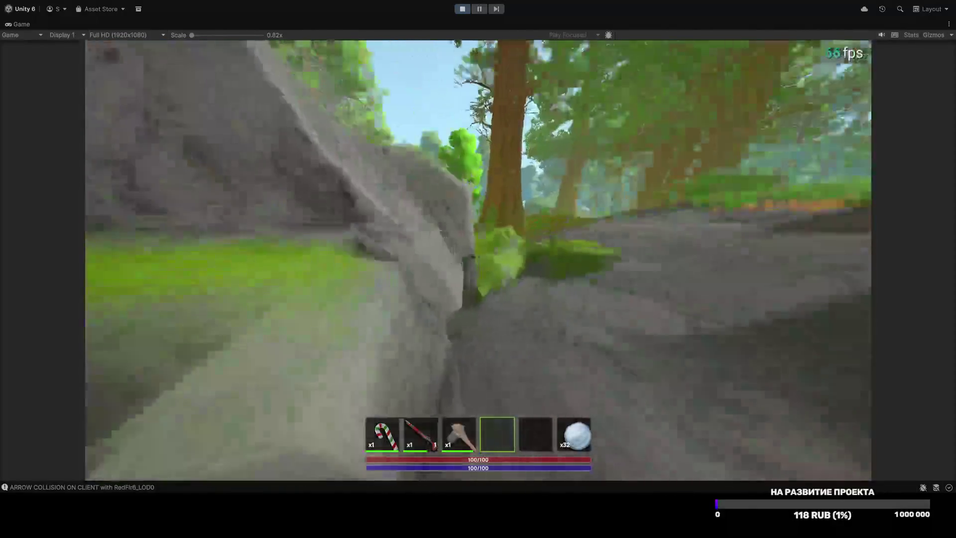
key(w)
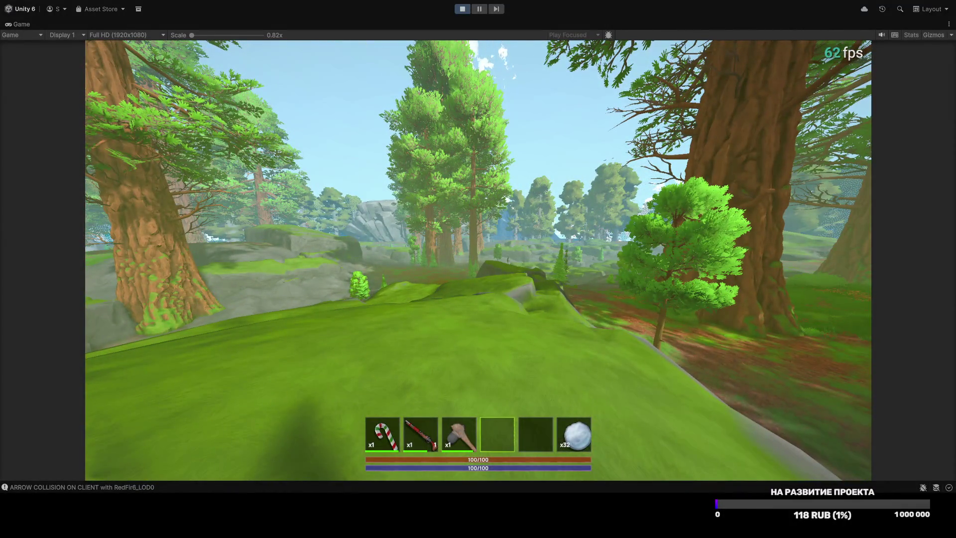
key(w)
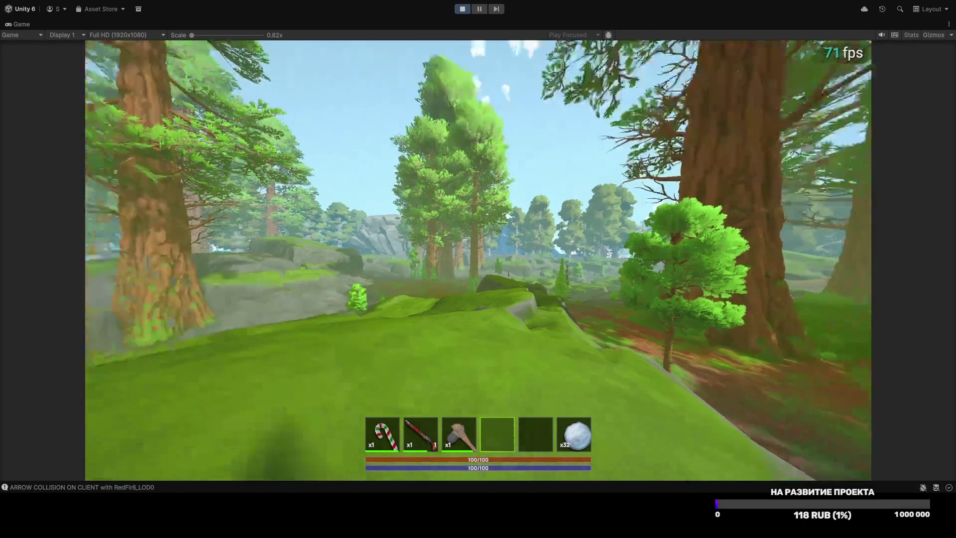
key(w)
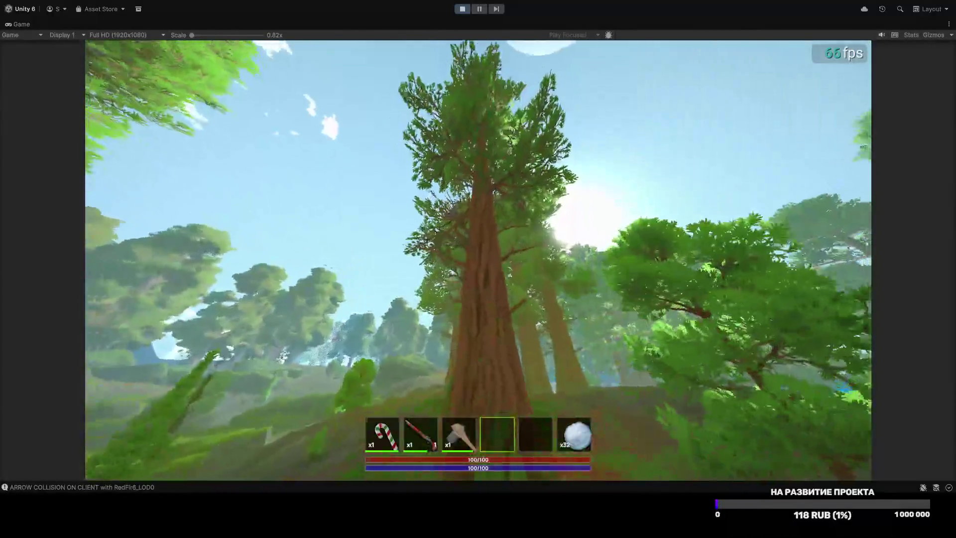
key(w)
key(w)
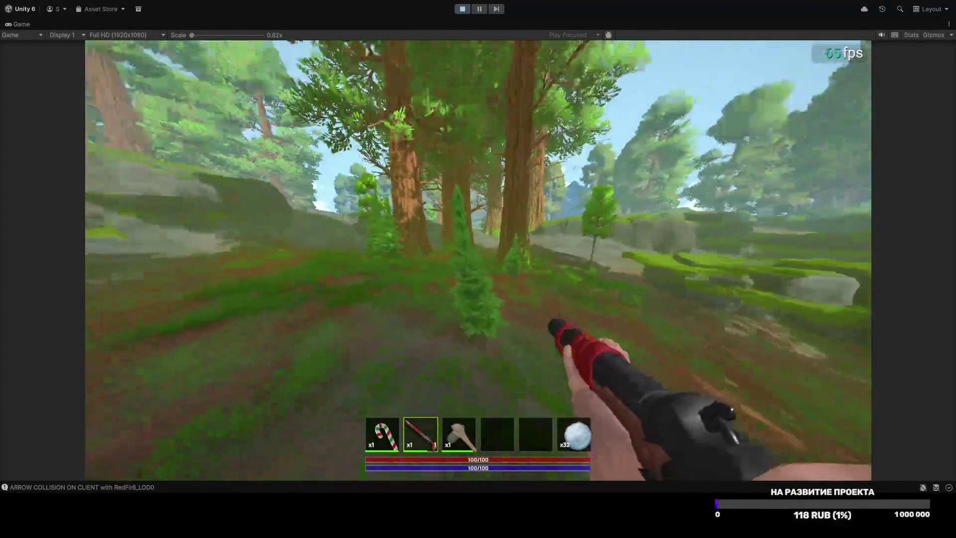
Step: Walk through the forest past the mossy rock, then exit to the launcher via the pause menu
key(w)
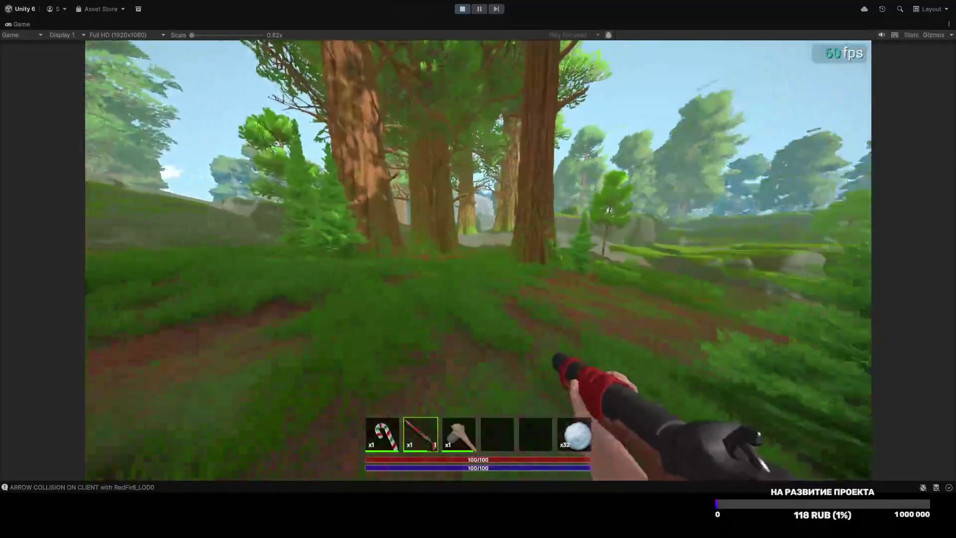
key(w)
key(w)
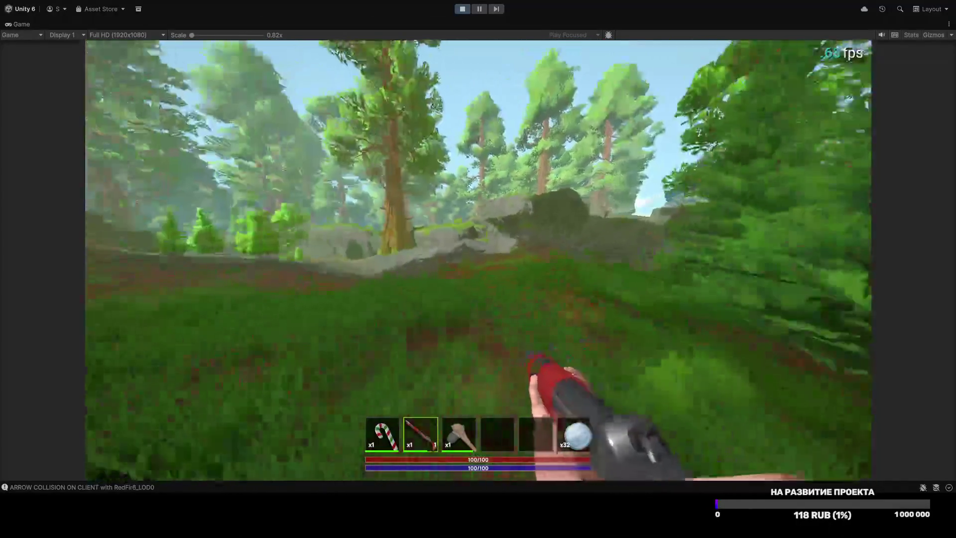
key(w)
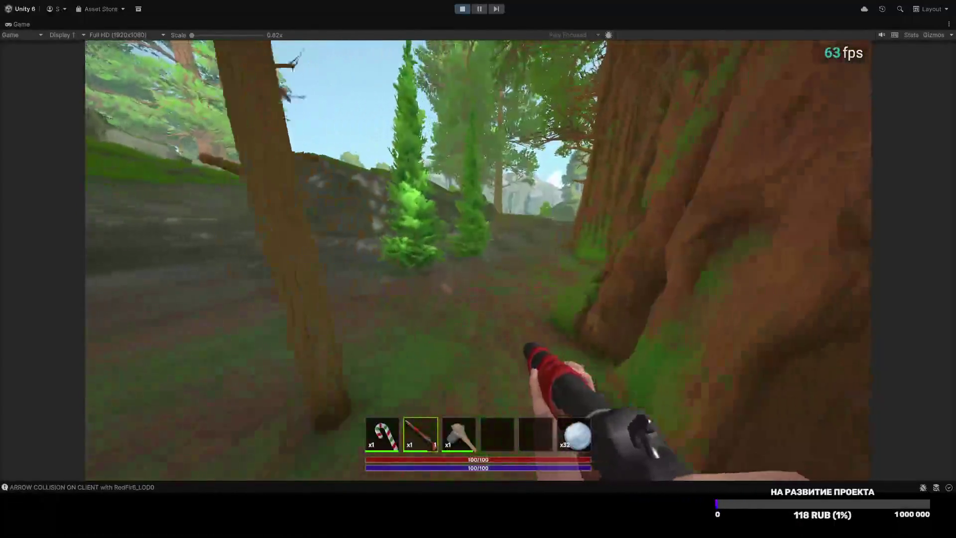
key(w)
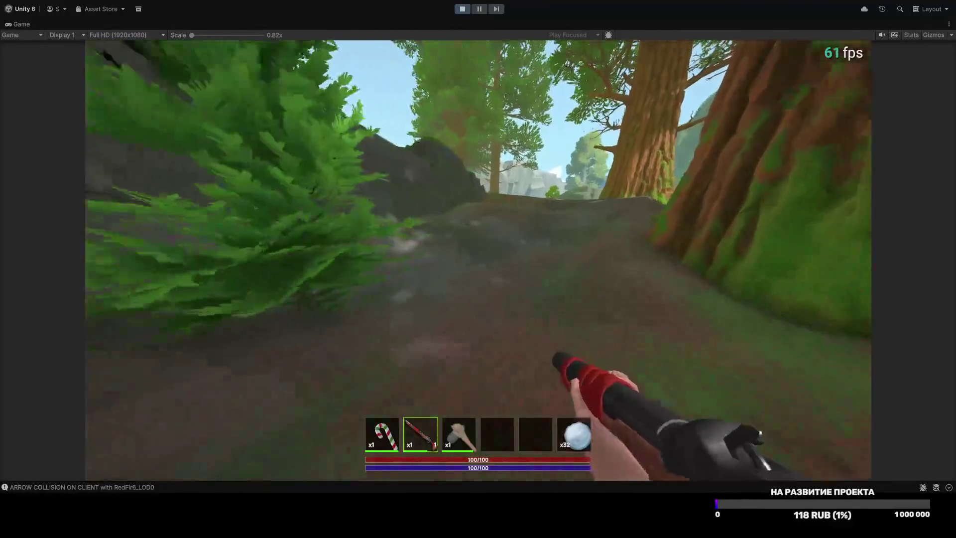
key(w)
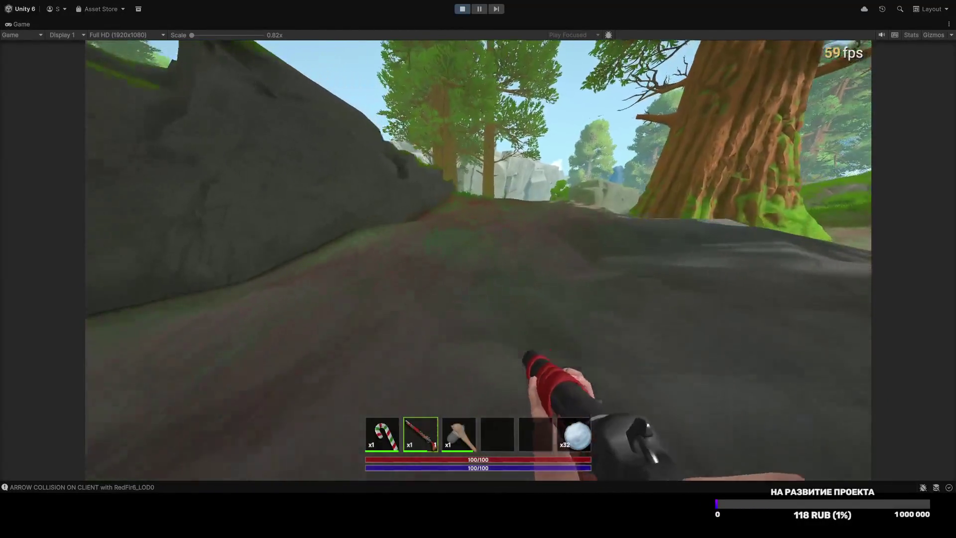
key(w)
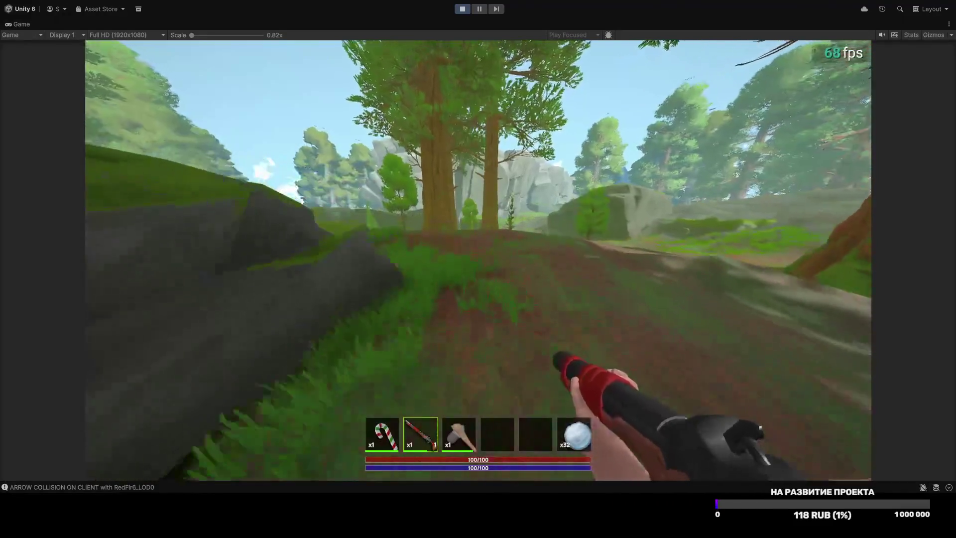
key(w)
key(w)
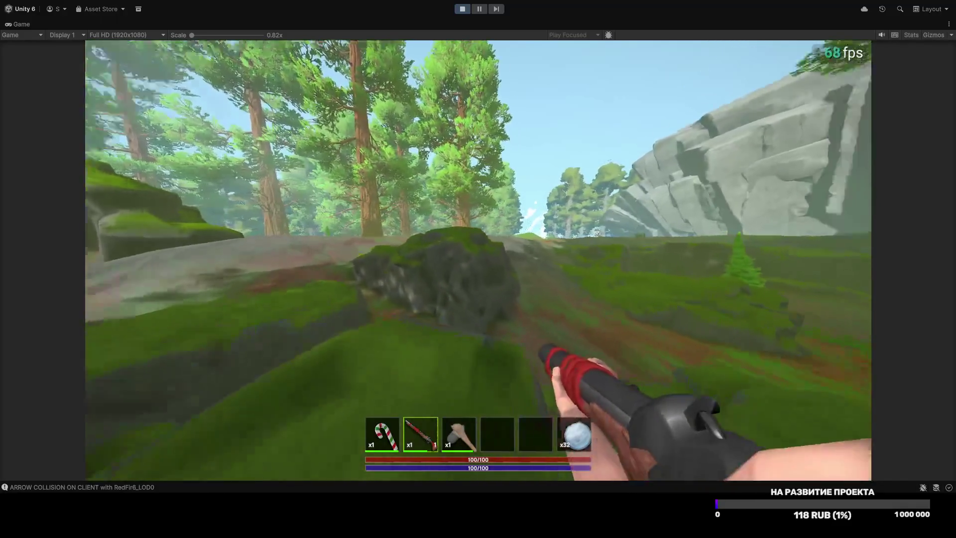
key(w)
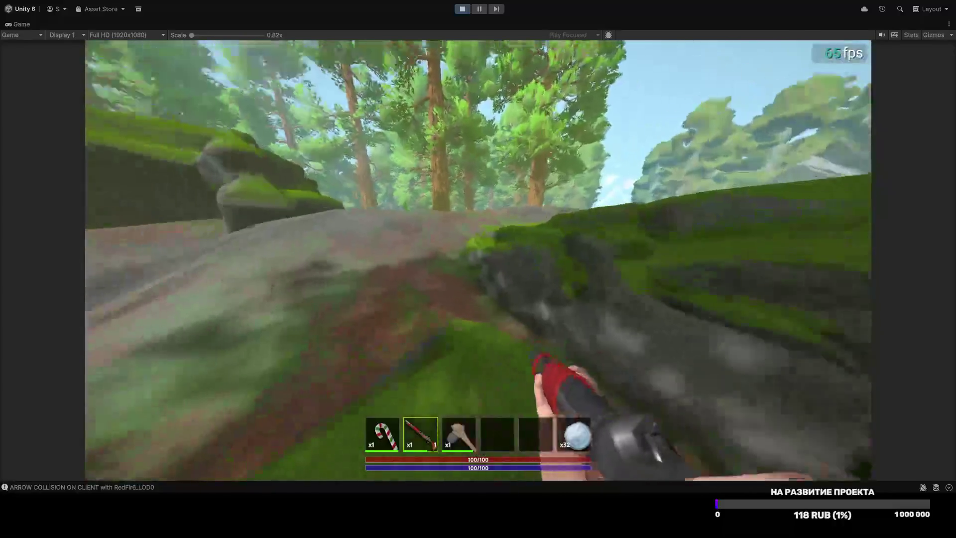
key(w)
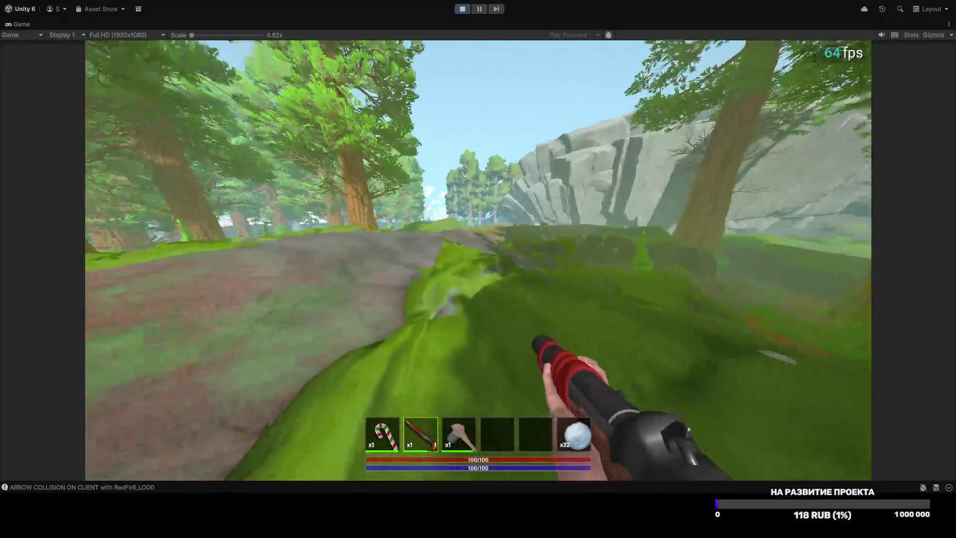
key(w)
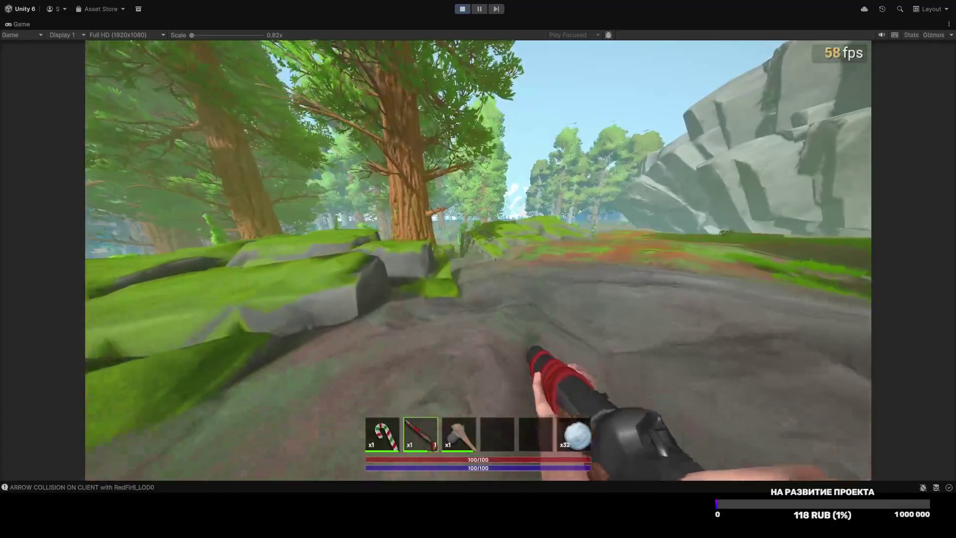
key(w)
key(w)
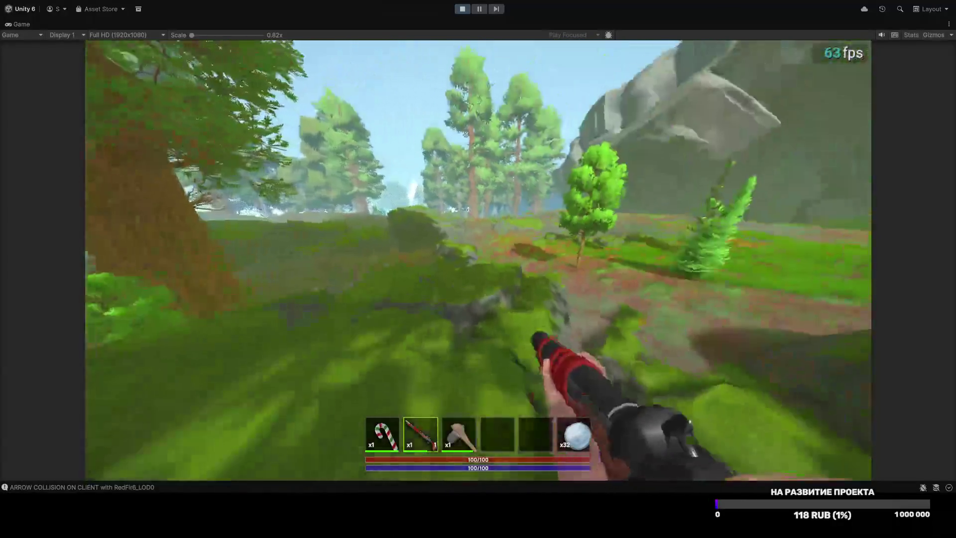
key(Escape)
click(479, 272)
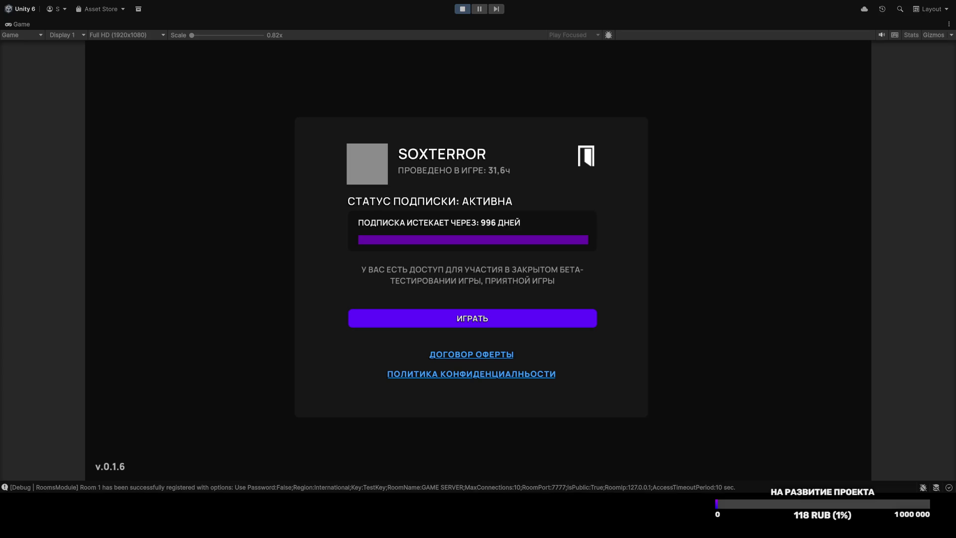
Step: Join GAME SERVER via ИГРАТЬ and the server list, connecting with Подключится
click(469, 315)
click(381, 269)
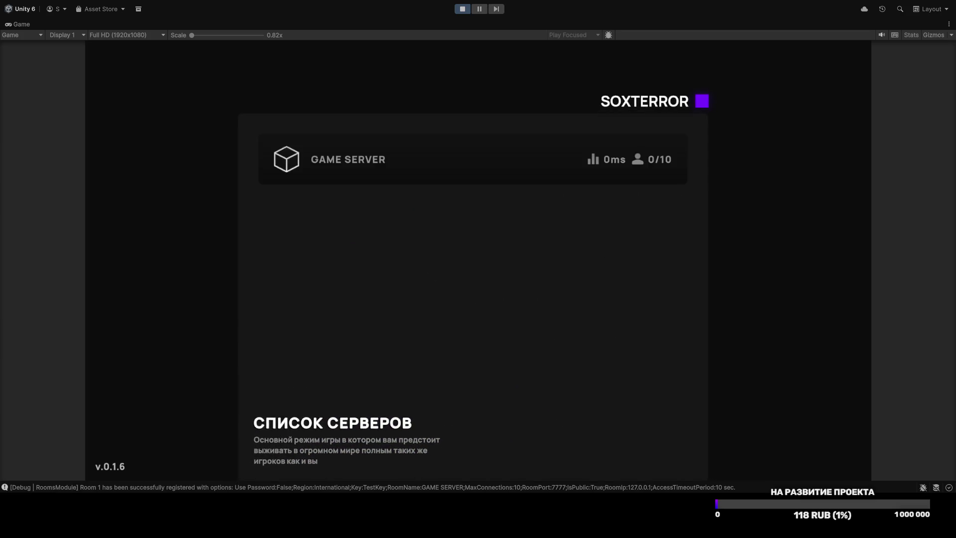
click(448, 159)
click(450, 324)
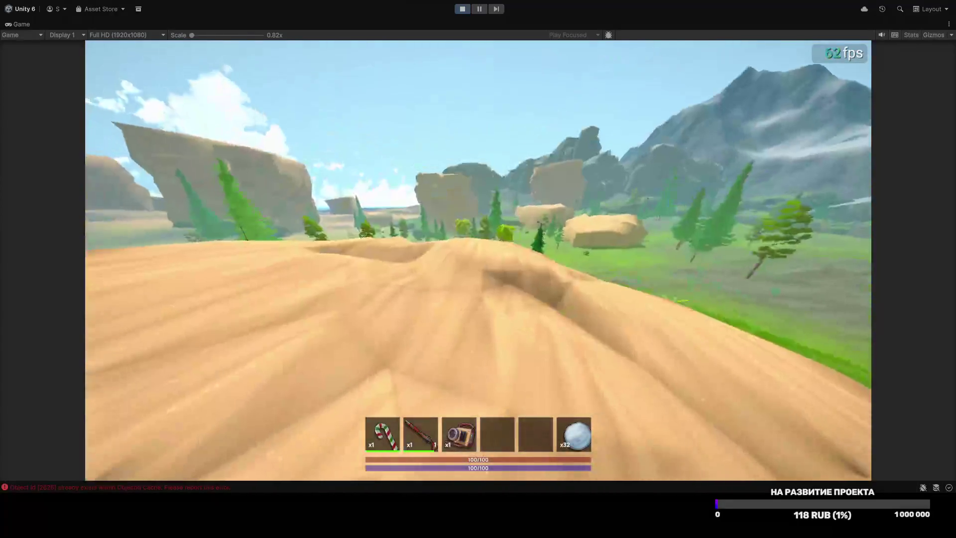
Step: Equip and aim the gun, then open Настройки on the ГРАФИКА tab
key(2)
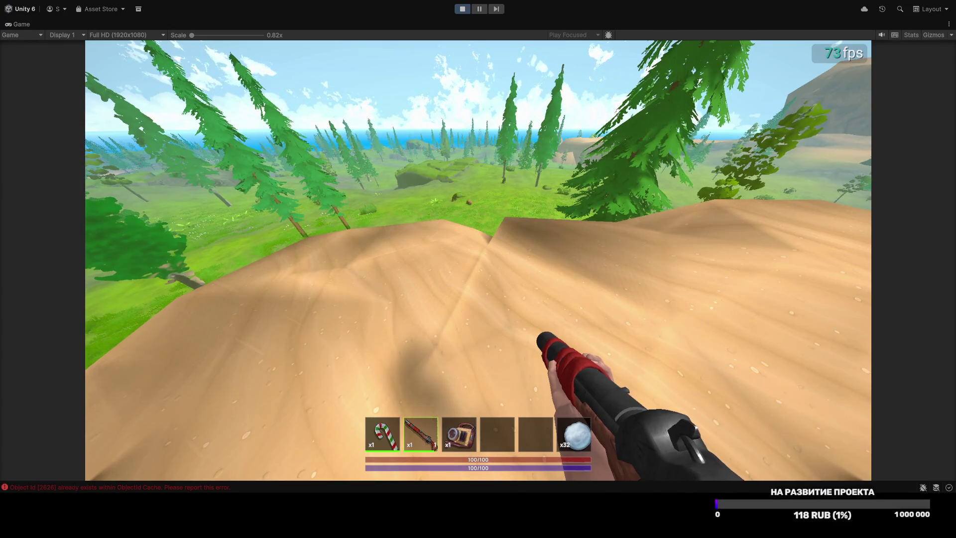
right_click(478, 269)
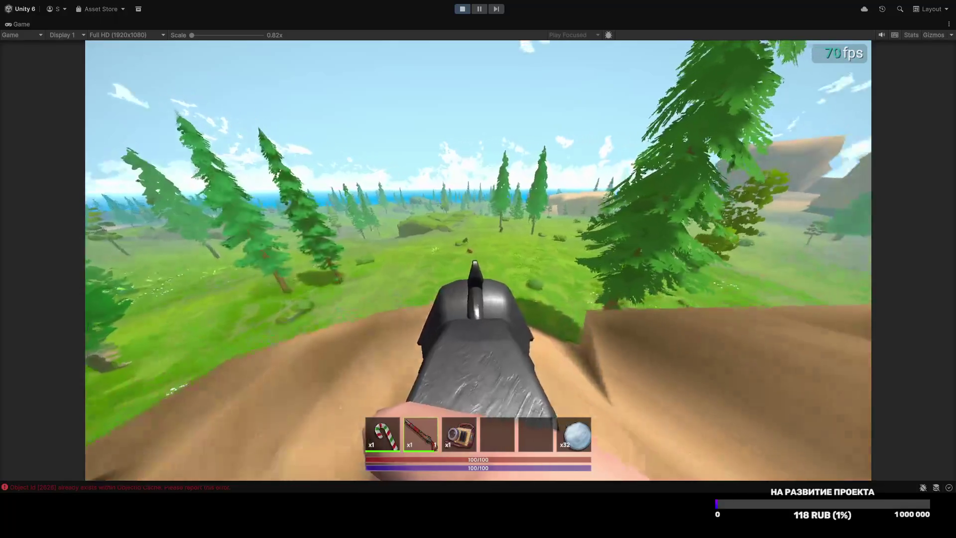
key(Escape)
click(480, 250)
click(518, 170)
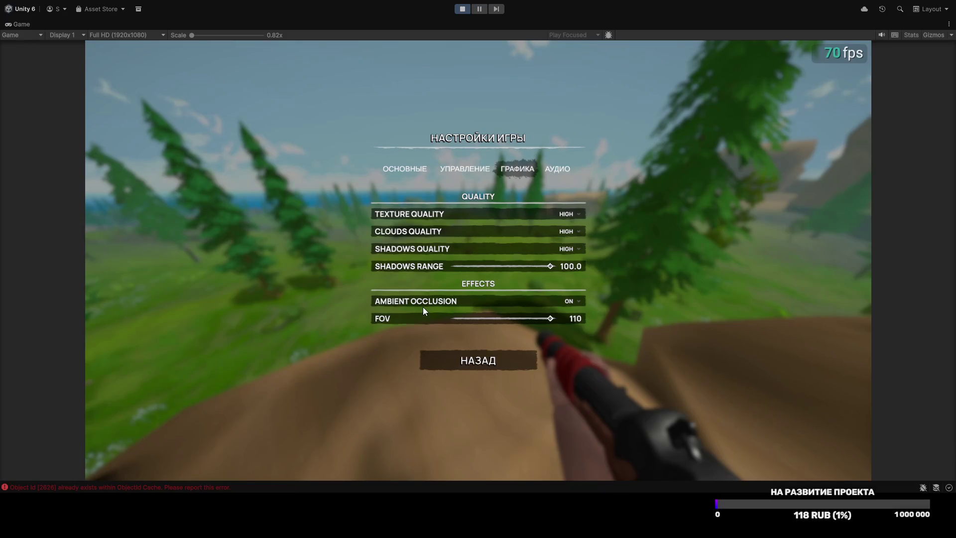
Step: Drag the FOV slider from 110 down to 50 and resume play
drag(457, 320, 464, 319)
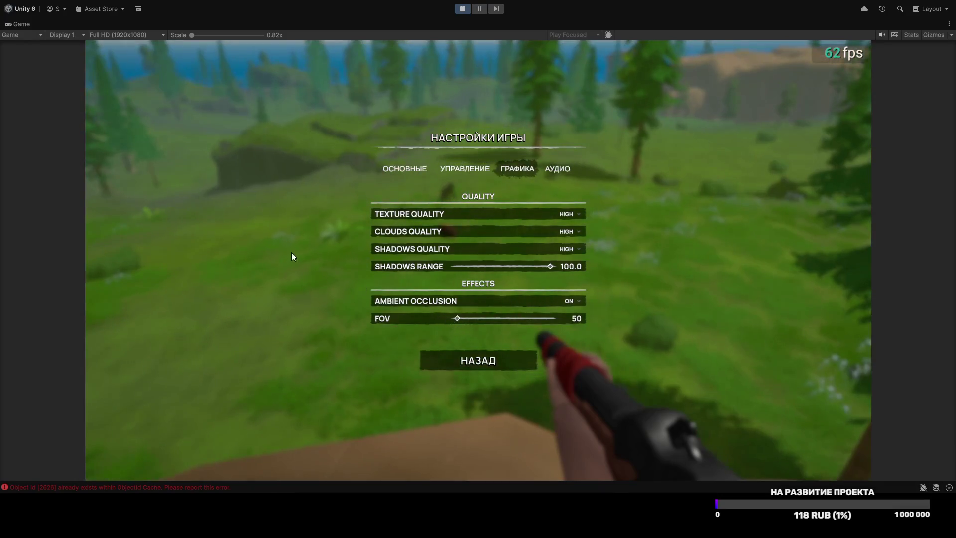
key(Escape)
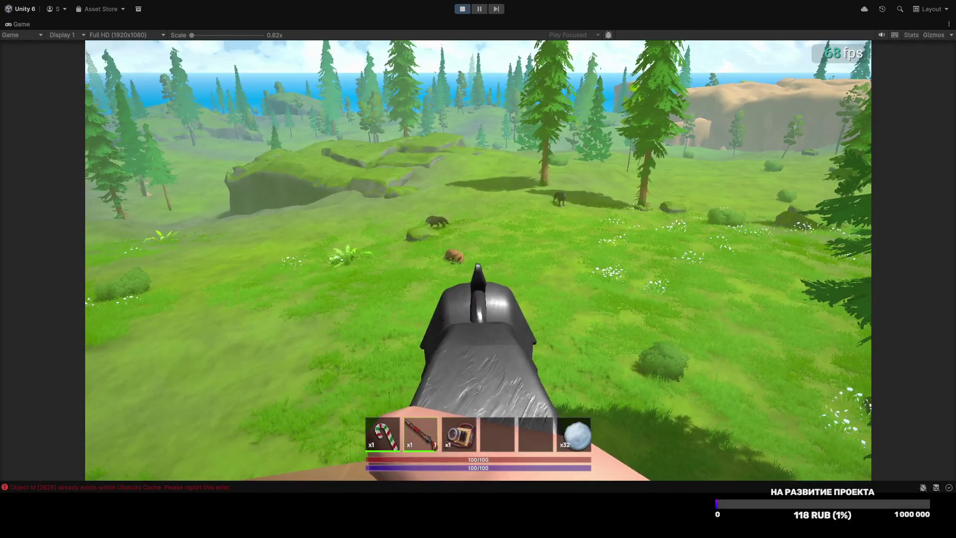
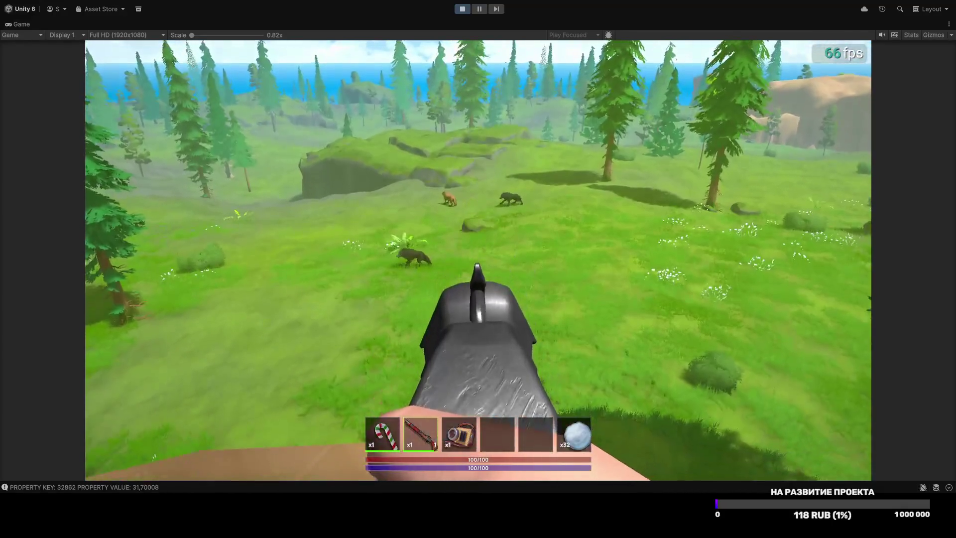
Step: View the НАСТРОЙКИ graphics tab from the pause menu, then open the inventory grid
key(Escape)
click(482, 252)
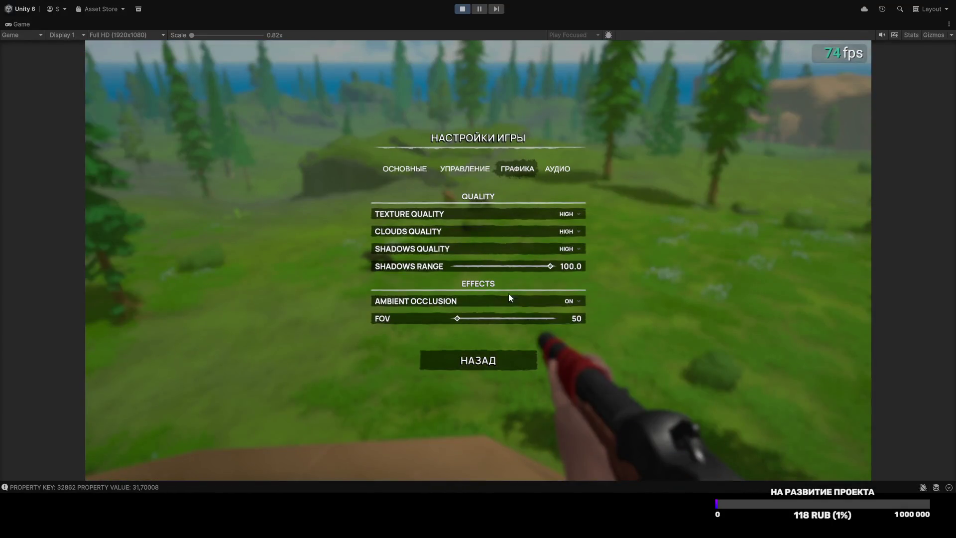
key(Escape)
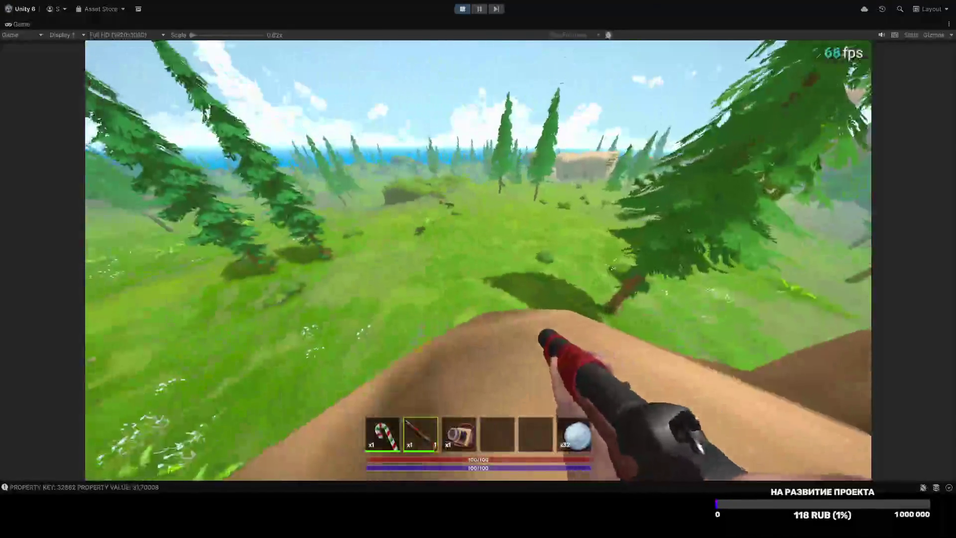
key(Tab)
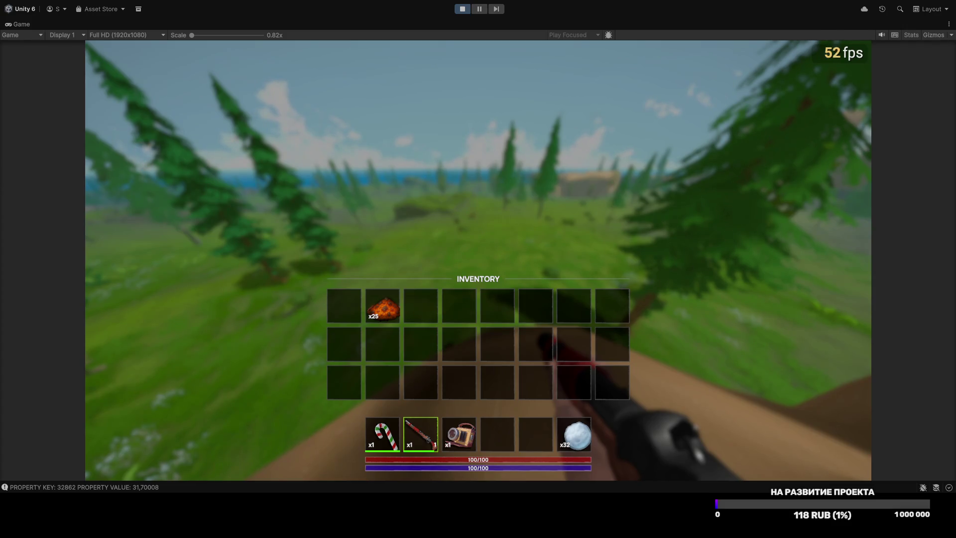
Step: Close the inventory grid with Tab and return to the meadow
key(Tab)
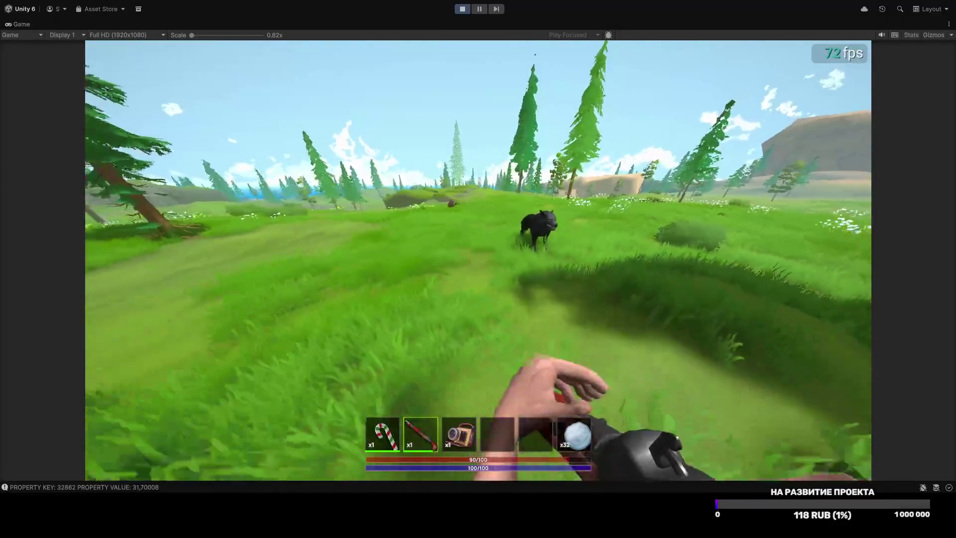
Step: Walk across the meadow toward the large pine, trying Ctrl+S mid-play, until event-system warnings appear
key(w)
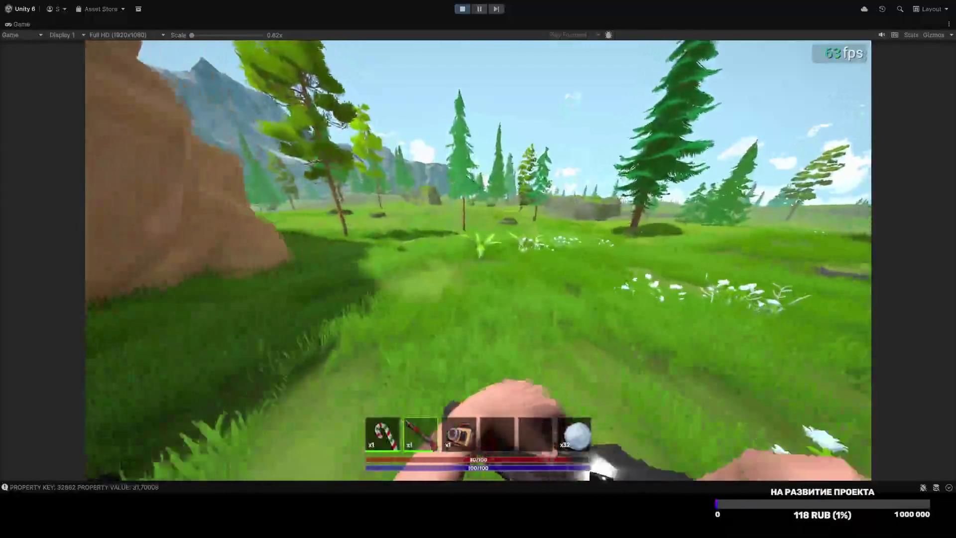
key(w)
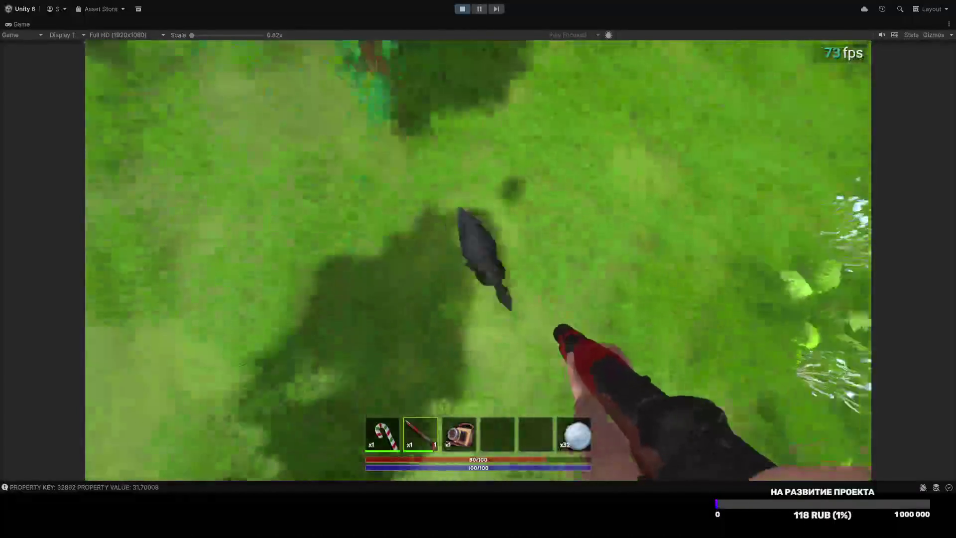
key(ctrl+s)
key(w)
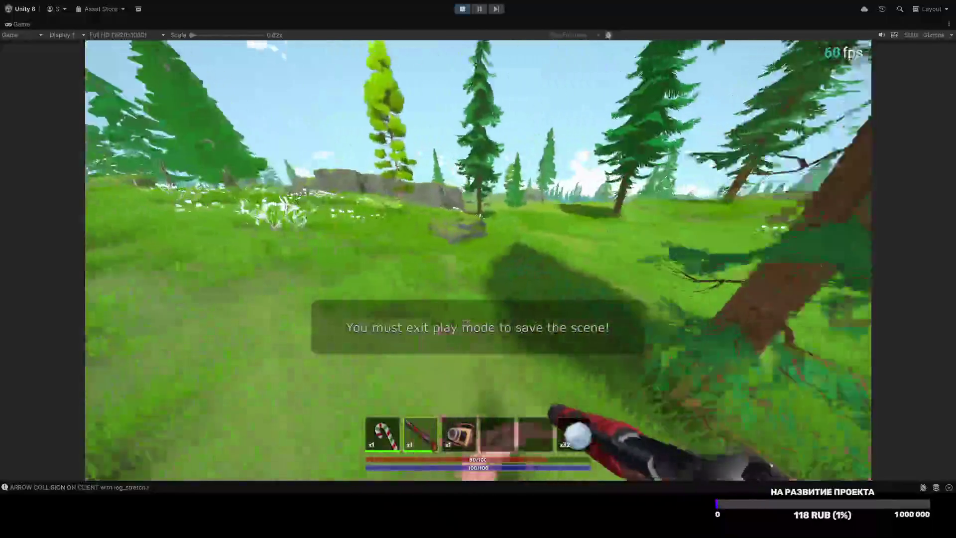
key(w)
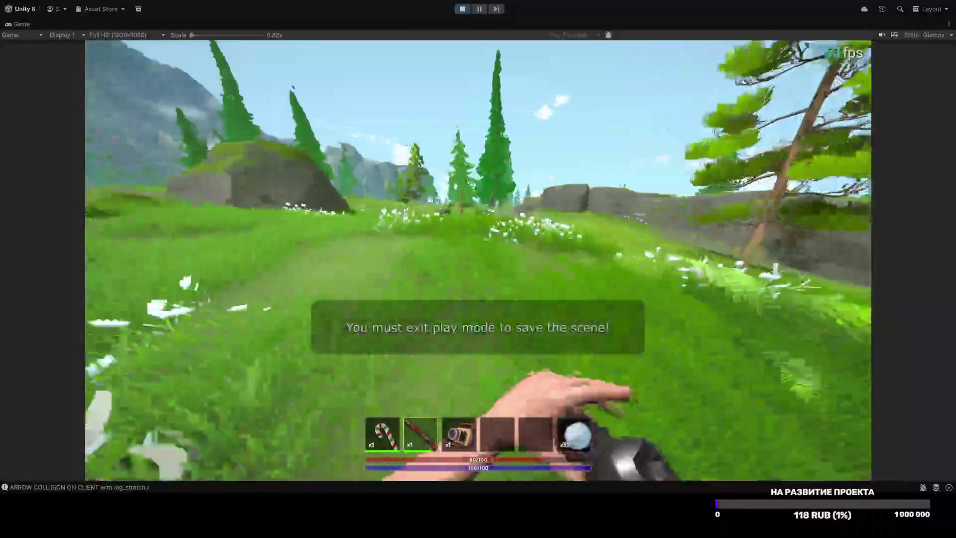
key(w)
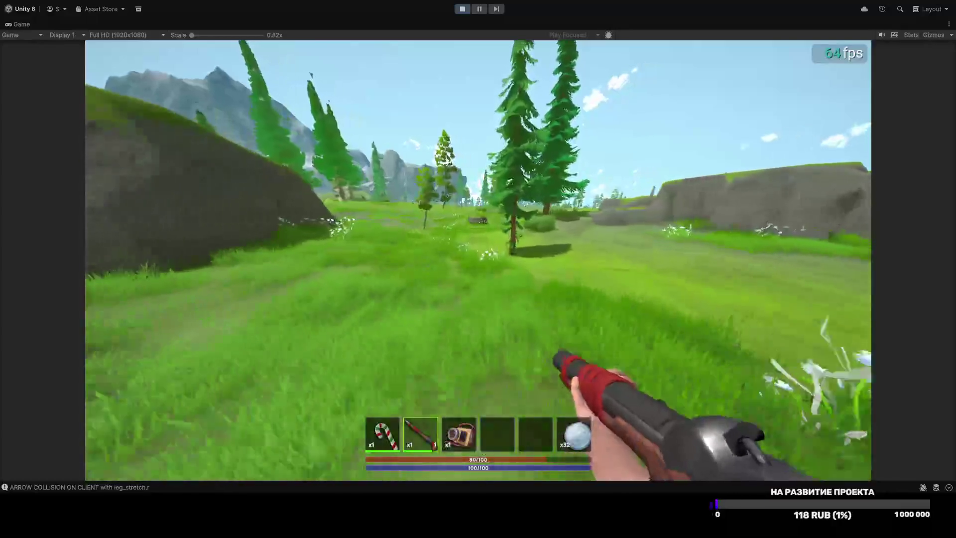
key(w)
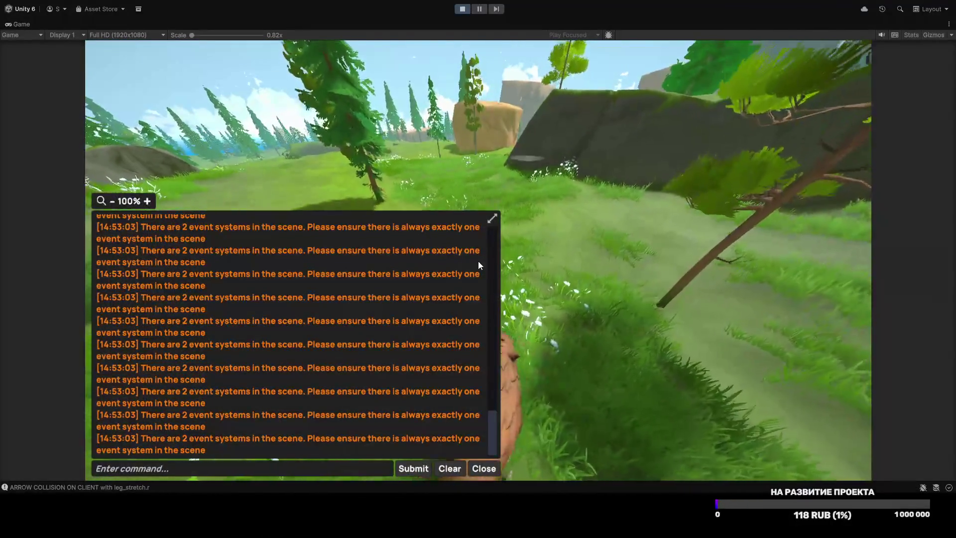
Step: Equip the gun from hotbar slot 2, walk across the meadow, and open the pause menu
key(2)
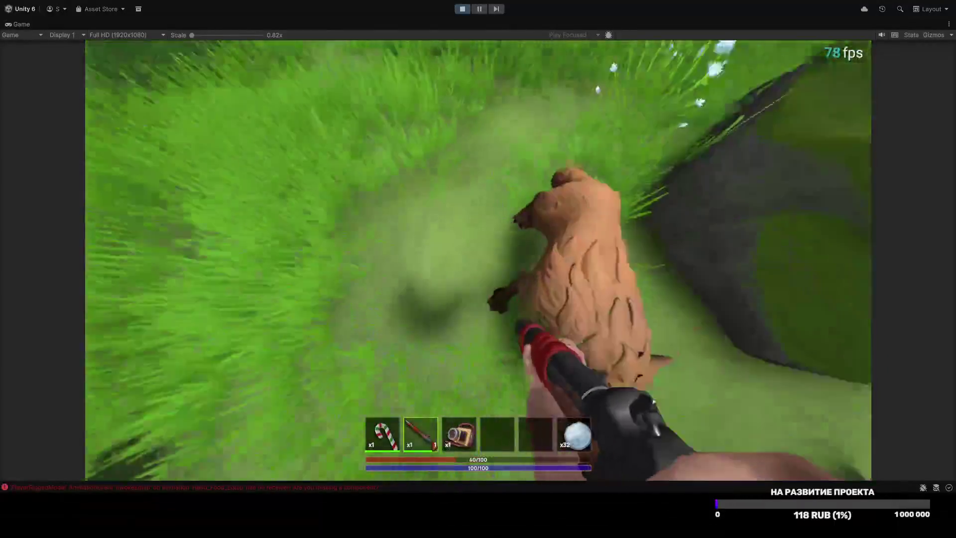
key(ctrl+s)
key(w)
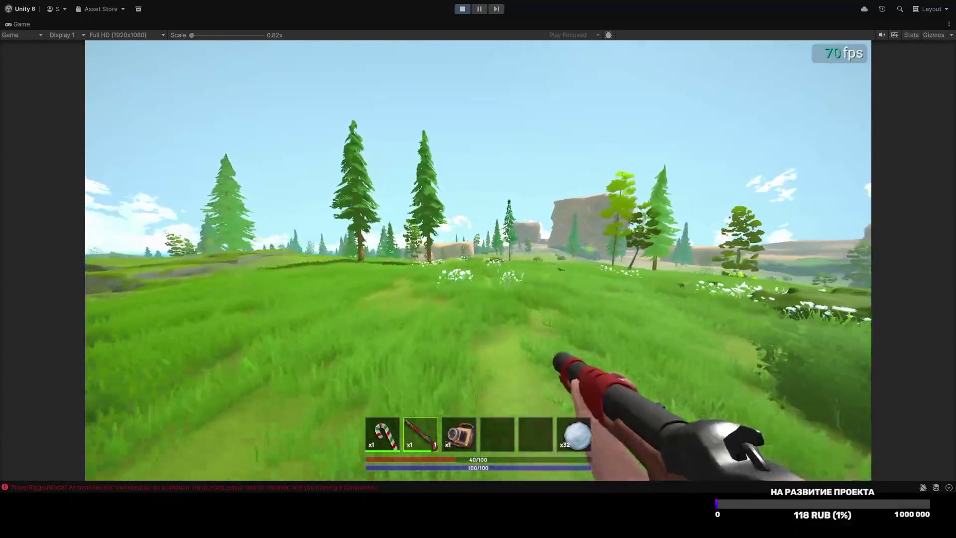
key(F1)
key(F1)
key(F1)
key(F1)
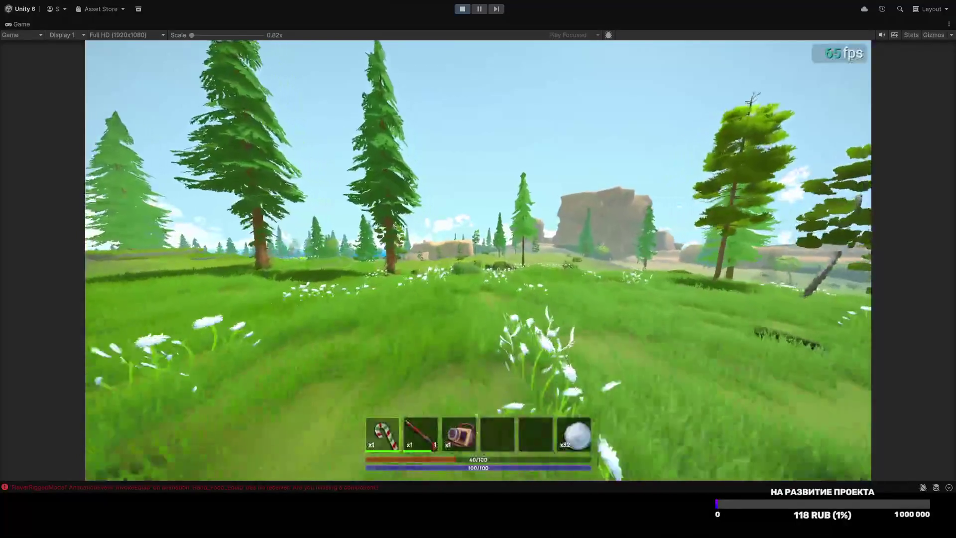
key(2)
key(Escape)
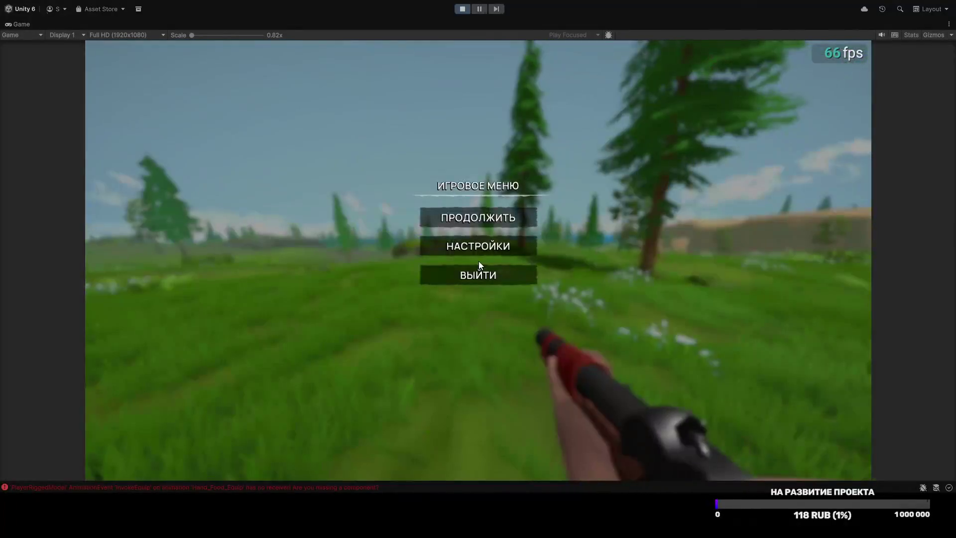
Step: Stop play mode, toggle the Game view maximise, and restart Play to reach the server list
click(462, 11)
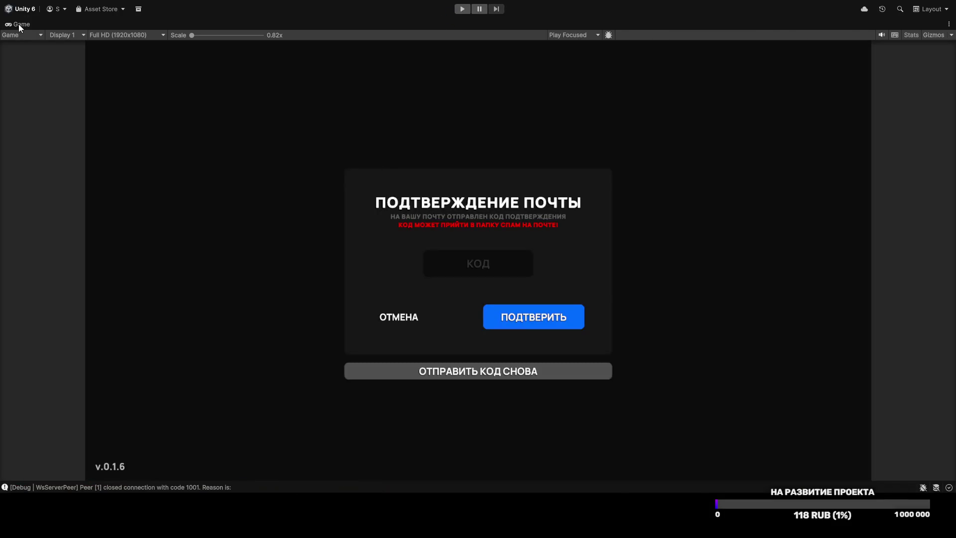
double_click(19, 24)
double_click(244, 24)
click(462, 9)
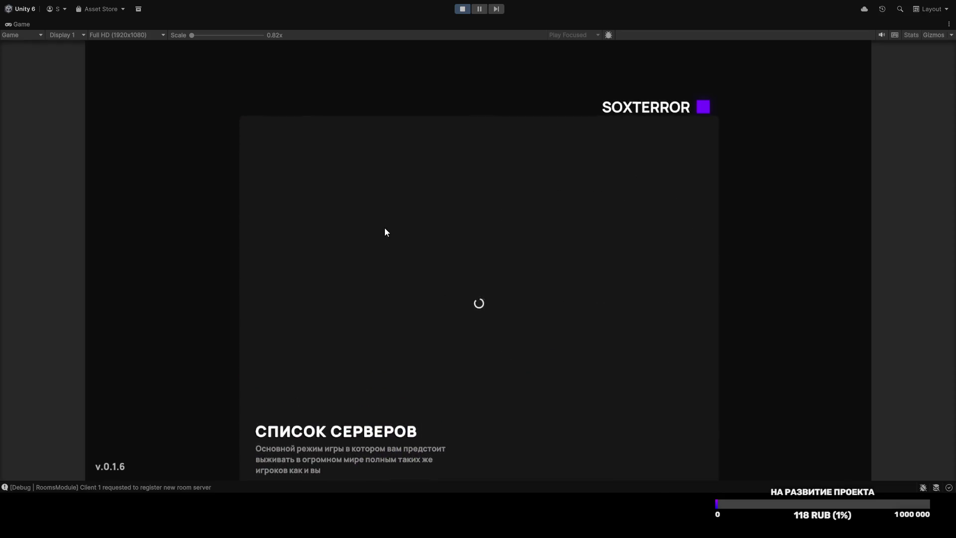
Step: Choose GAME SERVER from the server list and connect with ПОДКЛЮЧИТЬСЯ
click(307, 288)
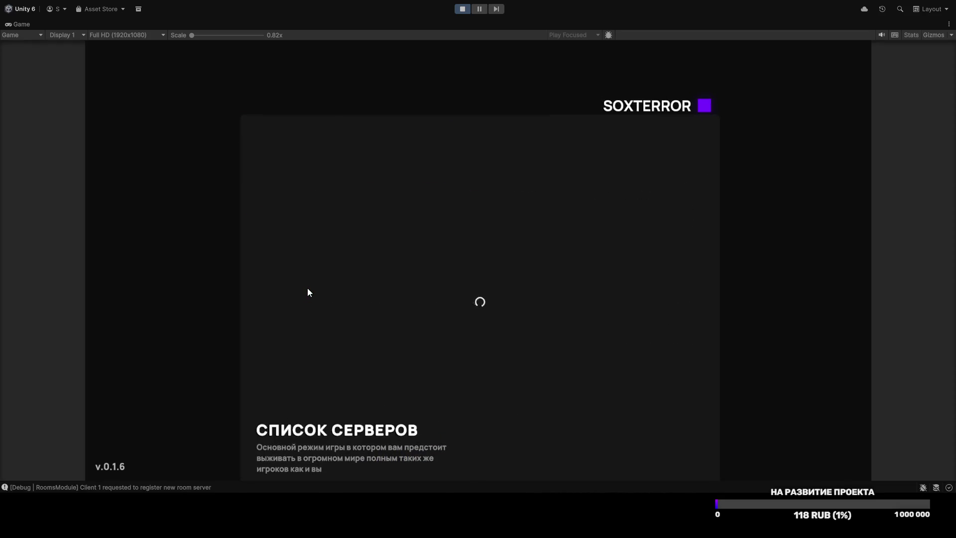
click(328, 183)
click(449, 327)
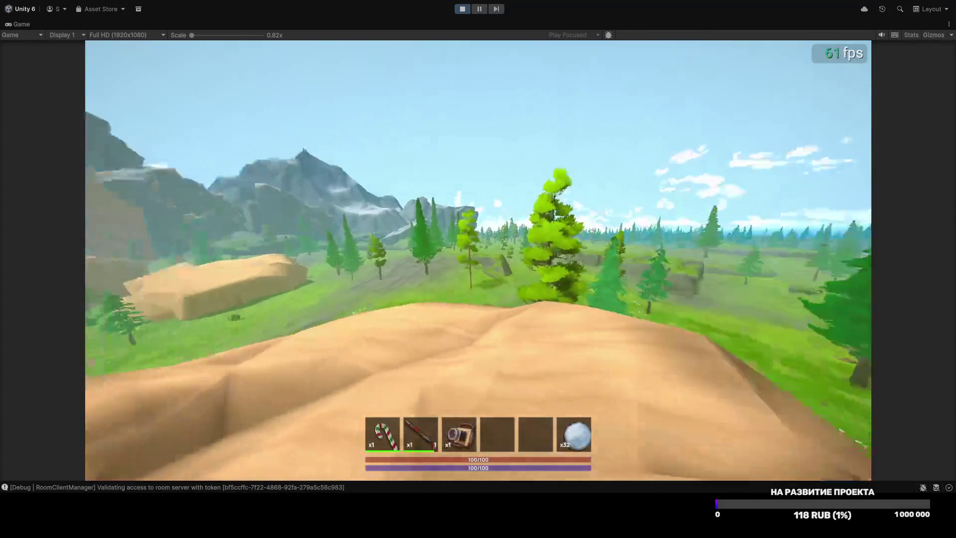
text(2)
key(2)
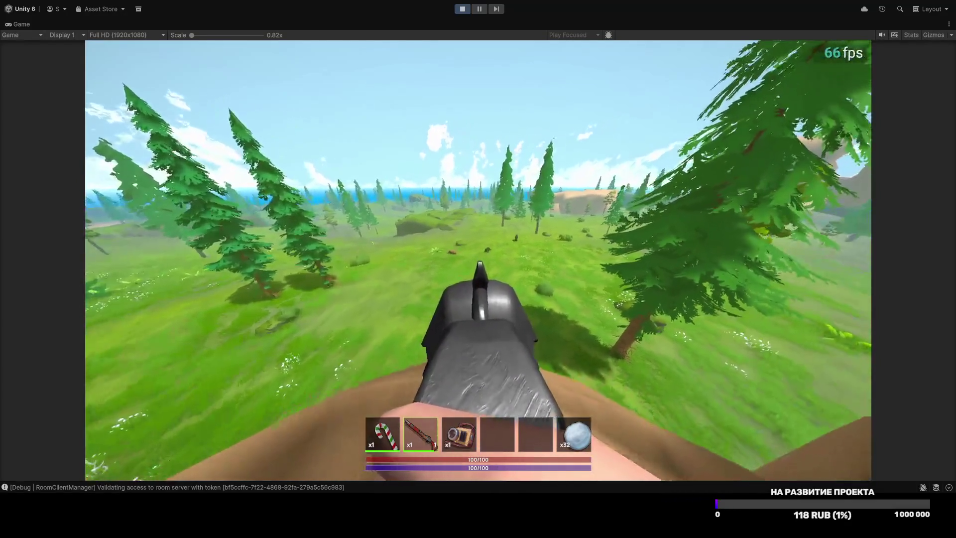
key(Escape)
click(482, 246)
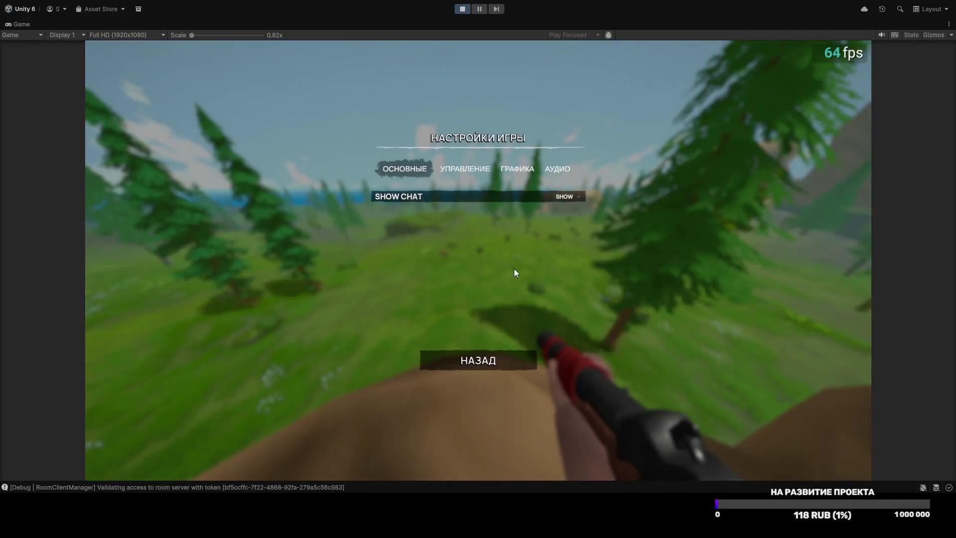
click(504, 169)
key(Escape)
key(w)
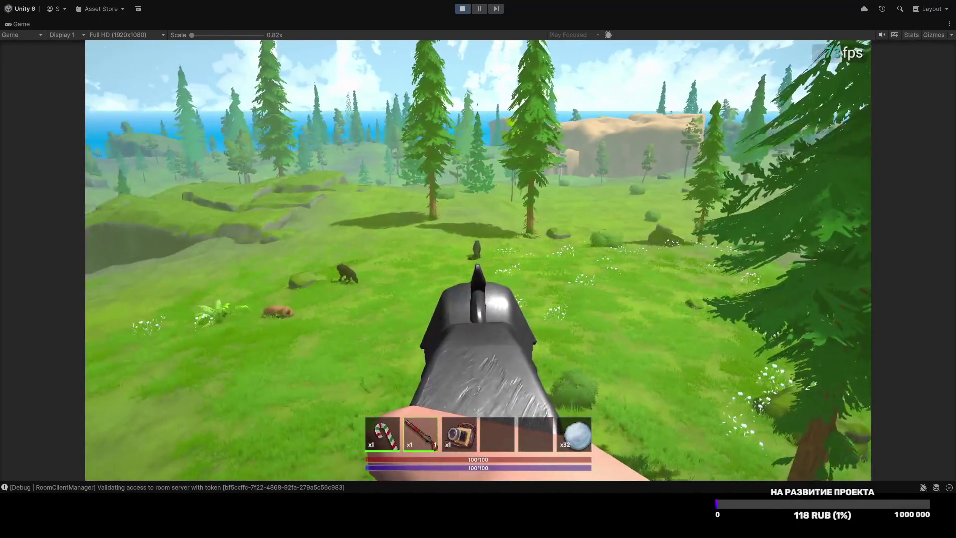
mouse_move(478, 268)
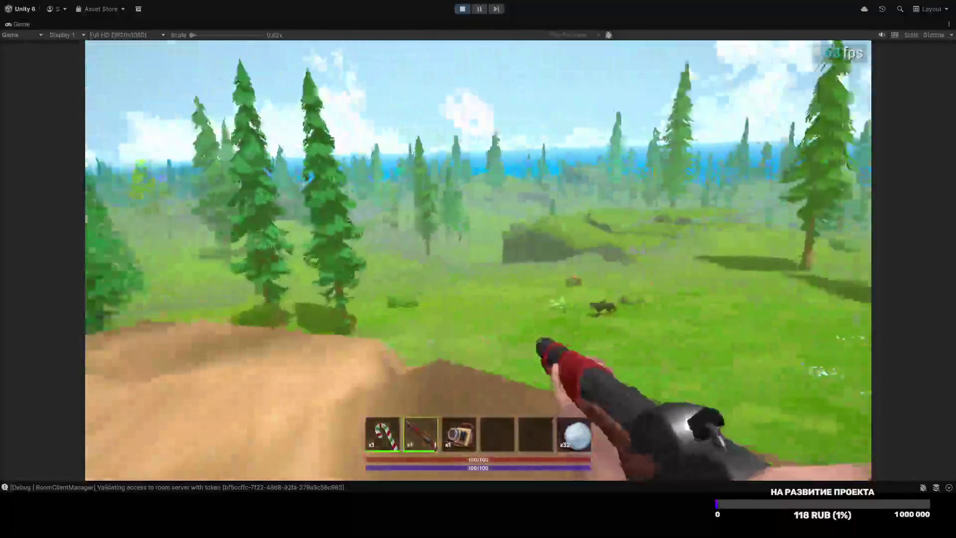
key(Escape)
Step: Raise the field of view to 109 in graphics settings and reopen them to confirm
click(480, 245)
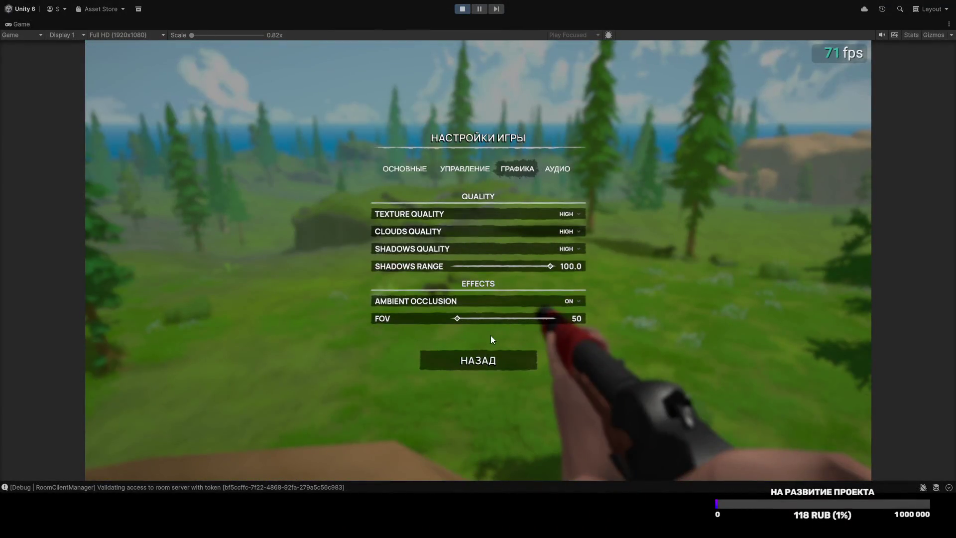
drag(457, 318, 504, 319)
key(Escape)
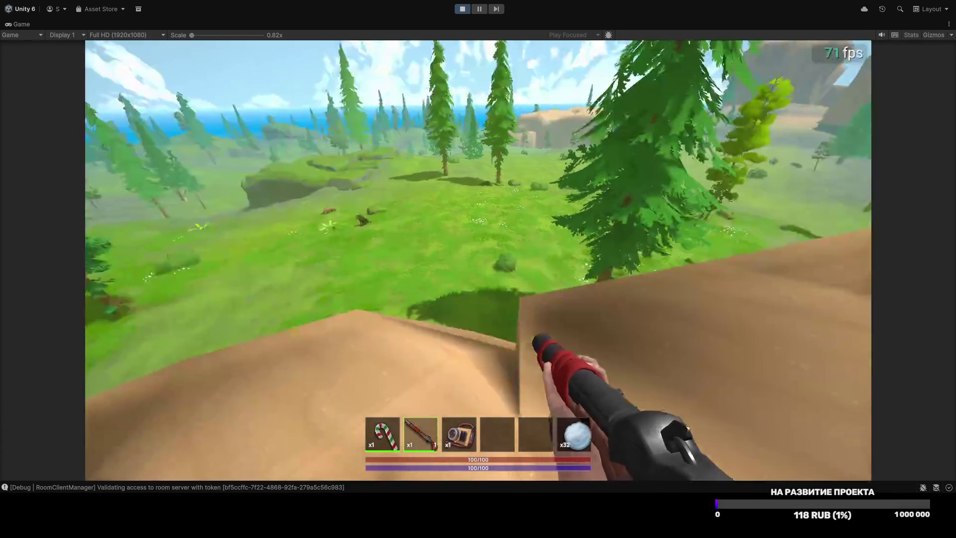
key(Escape)
click(480, 249)
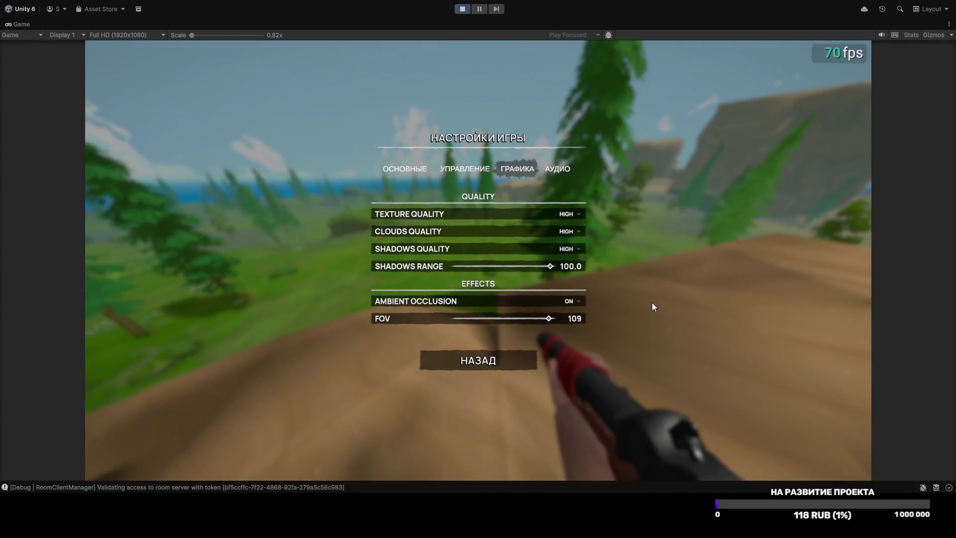
key(Escape)
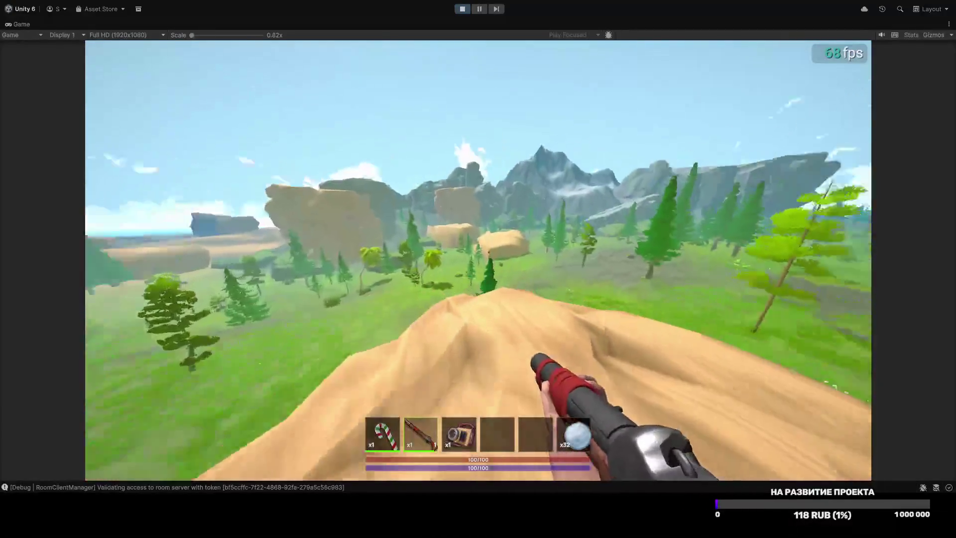
Step: Walk along the sand ridge toward the rocky cliffs and the sea
key(w)
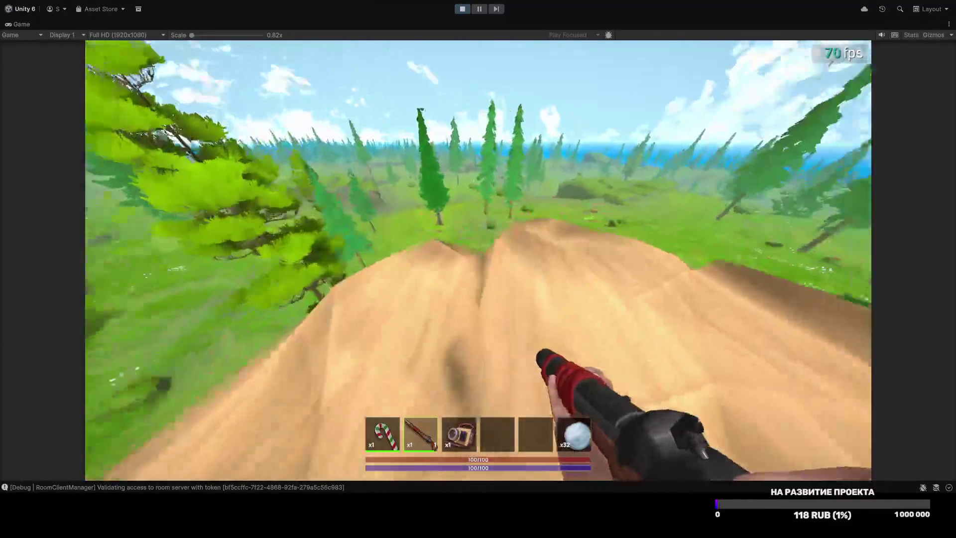
key(w)
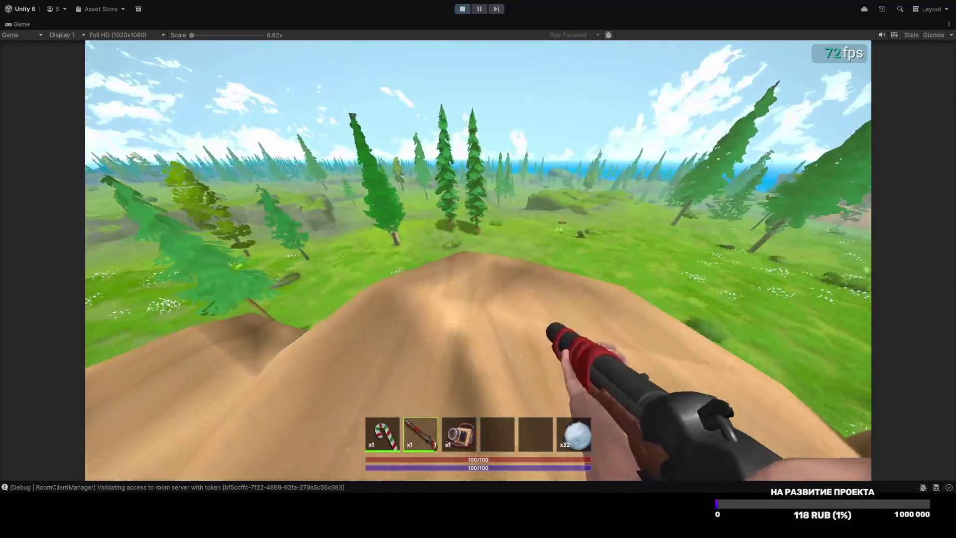
key(w)
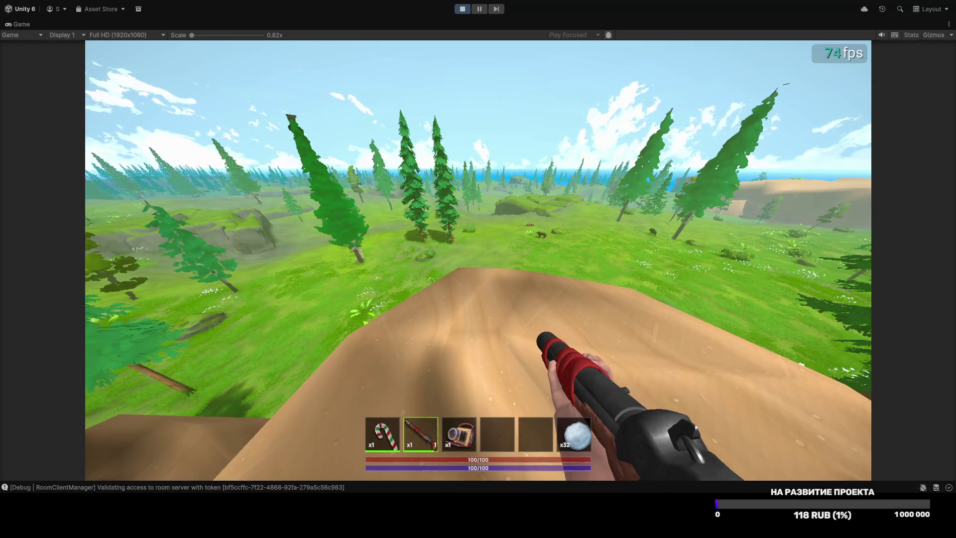
key(w)
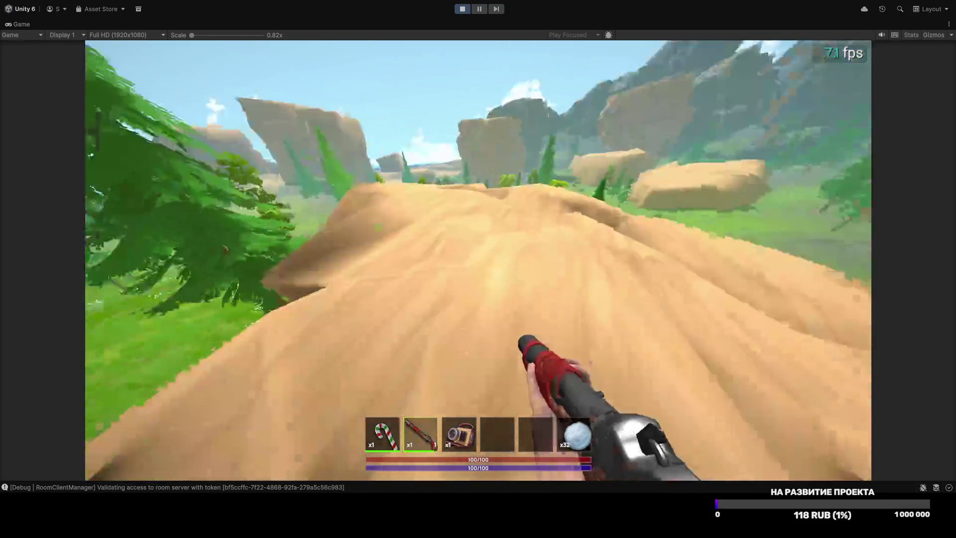
key(w)
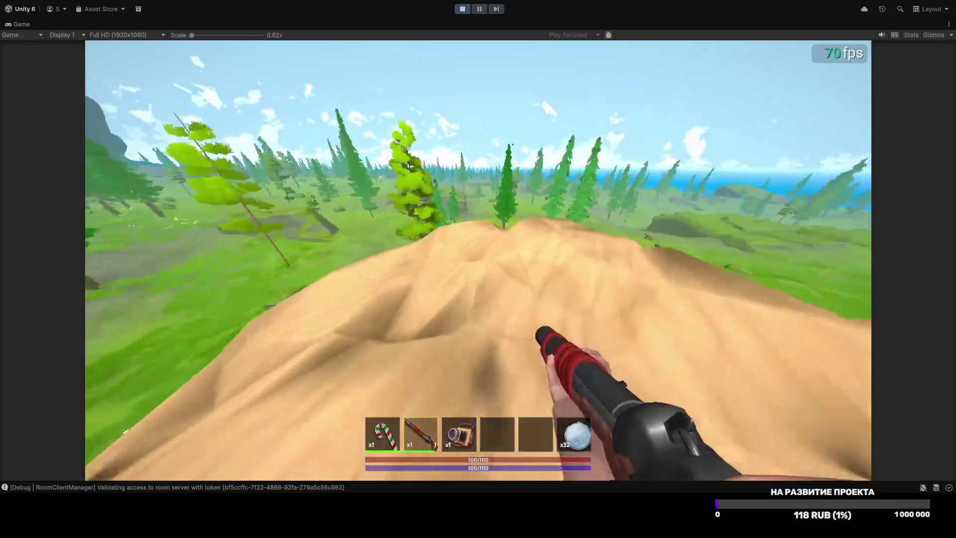
key(w)
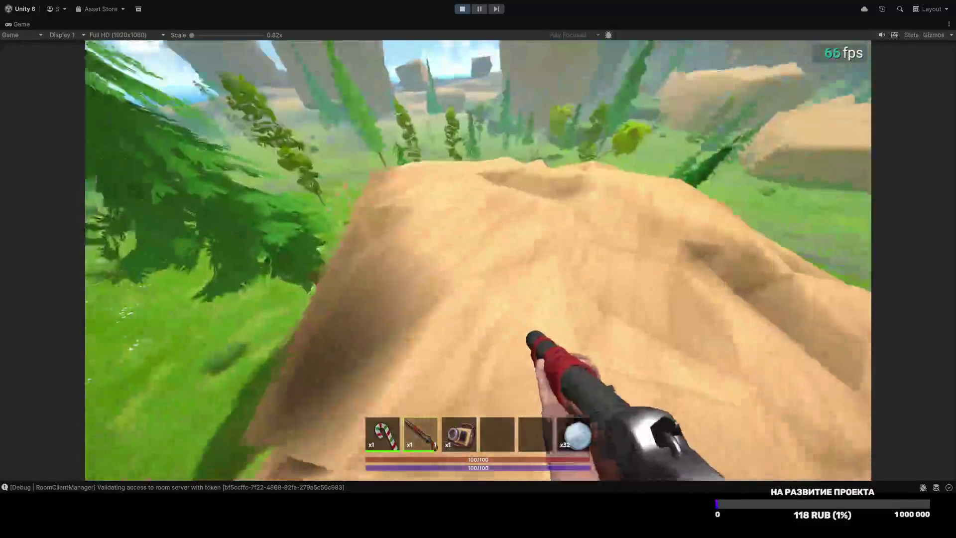
key(w)
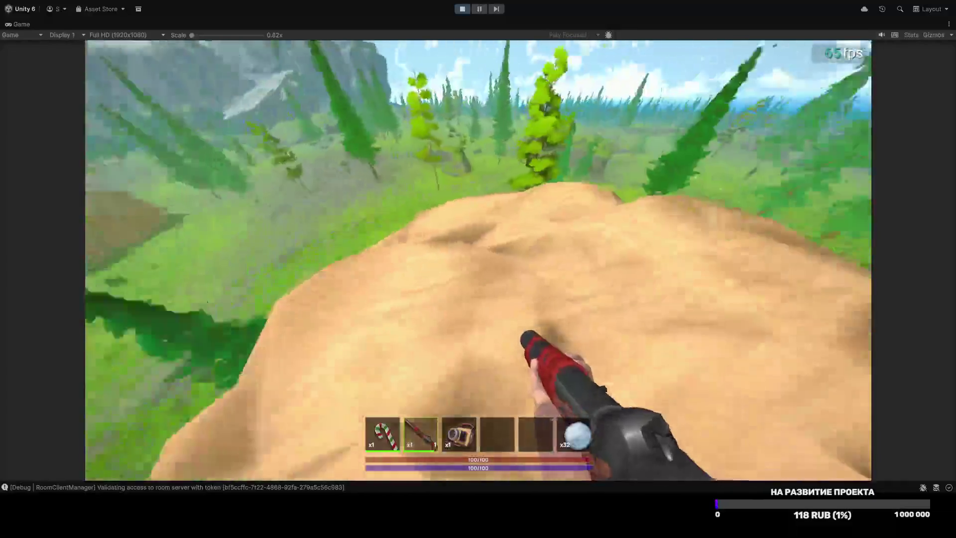
key(w)
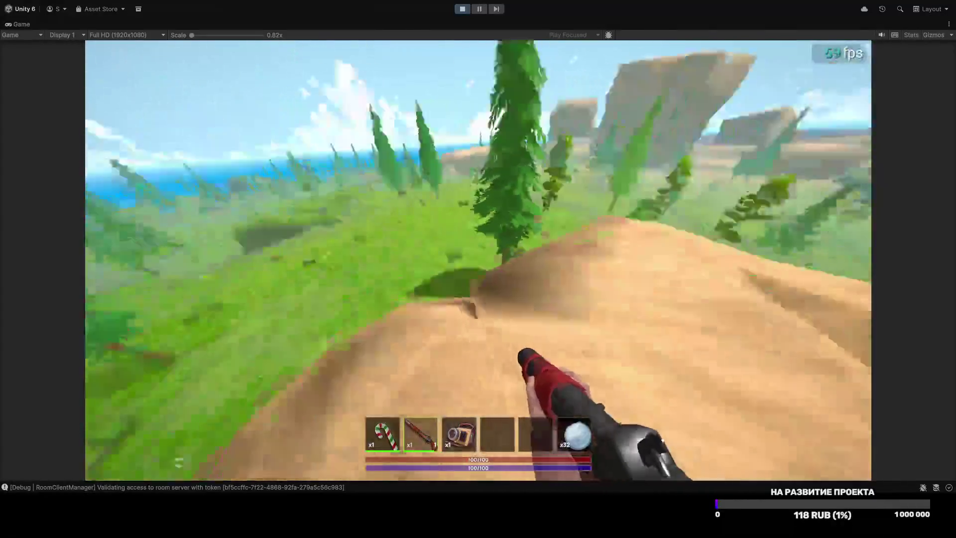
key(w)
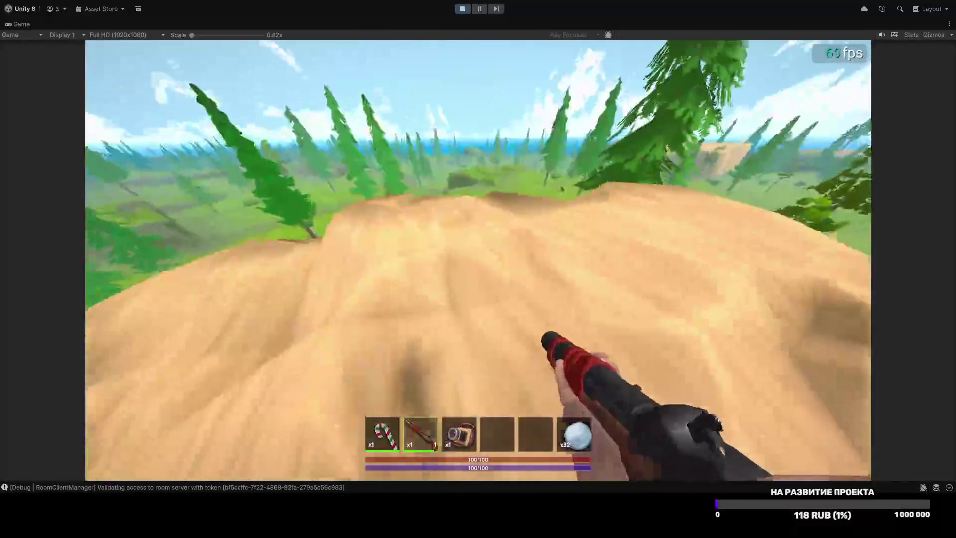
key(w)
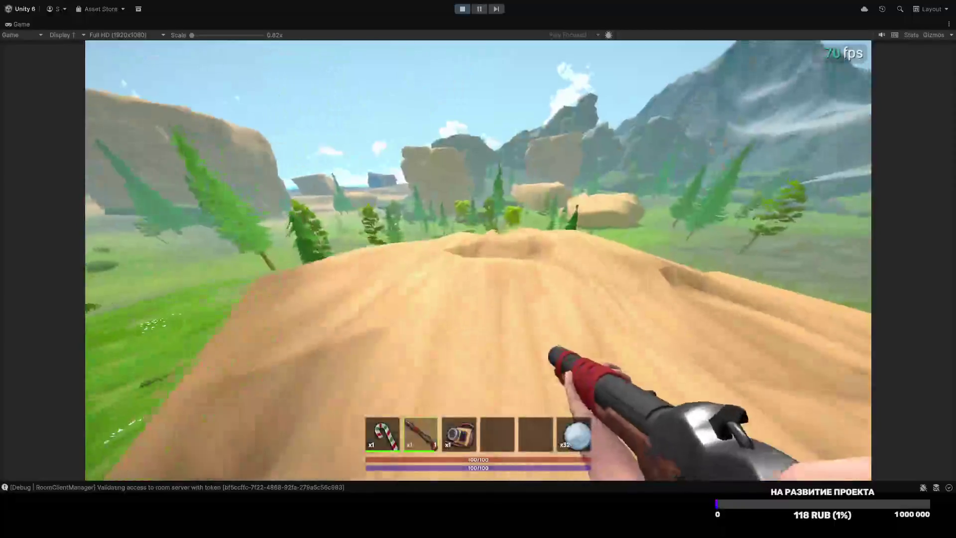
key(w)
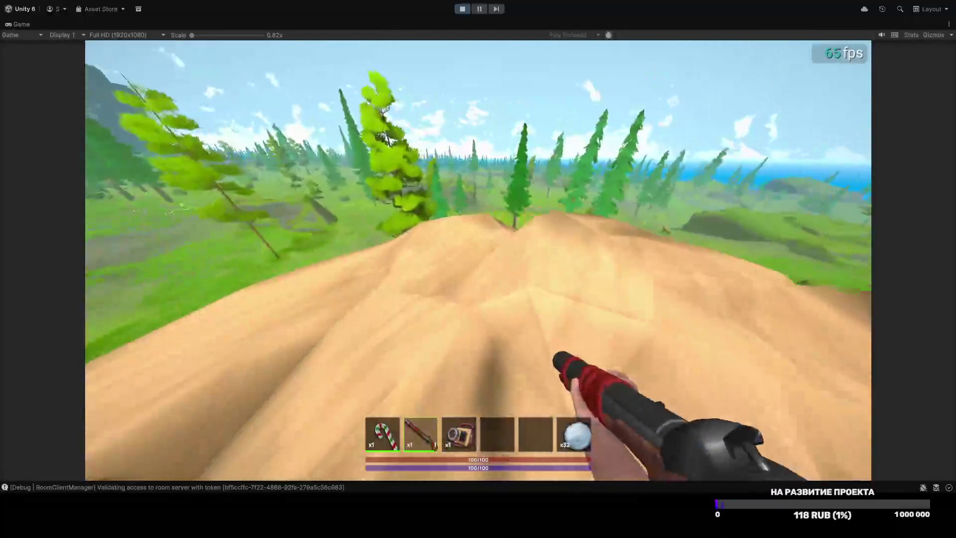
Step: Continue off the sand ridge onto the grassy slope and along the dirt ridge
key(w)
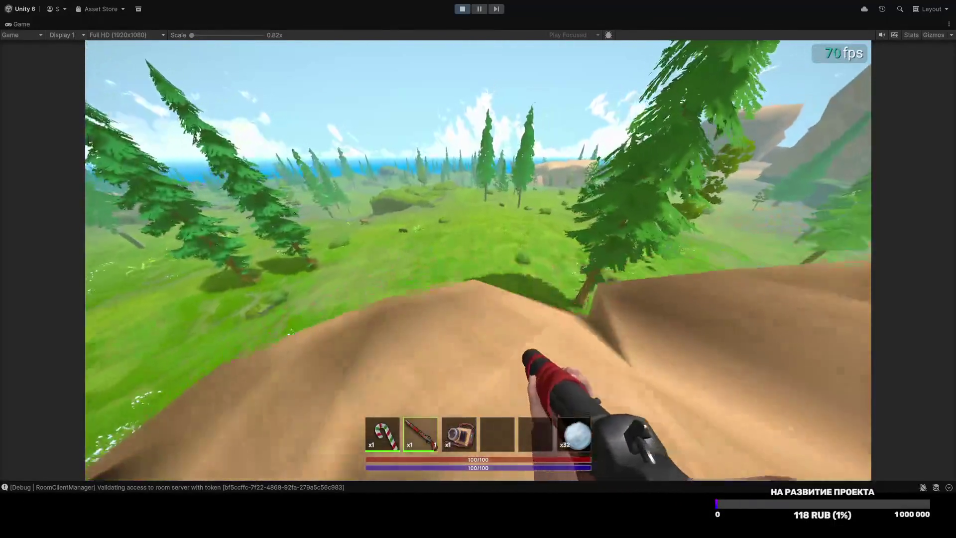
key(w)
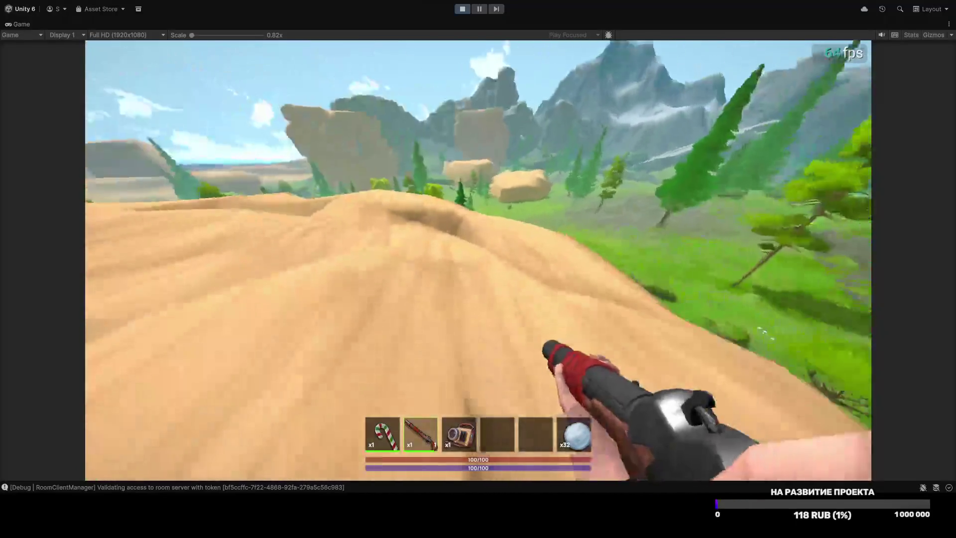
key(w)
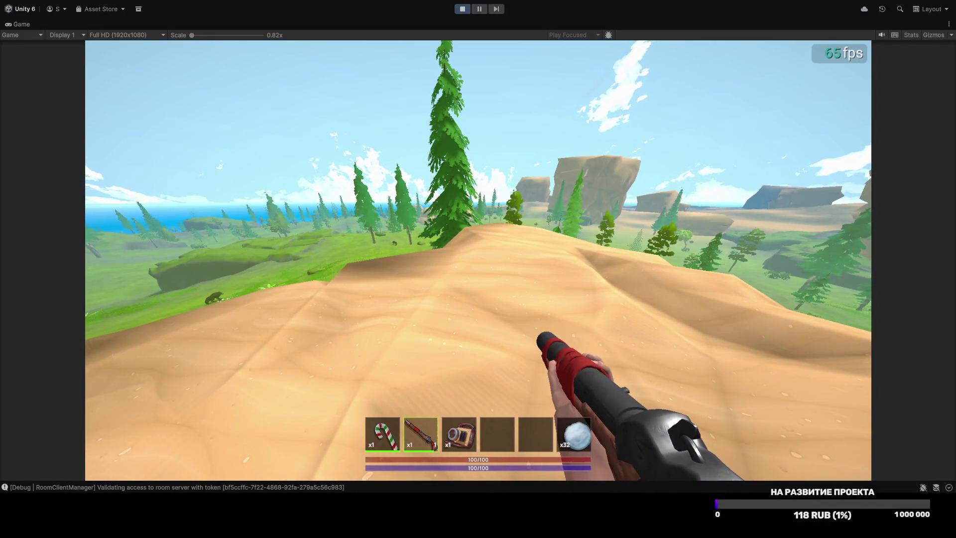
key(w)
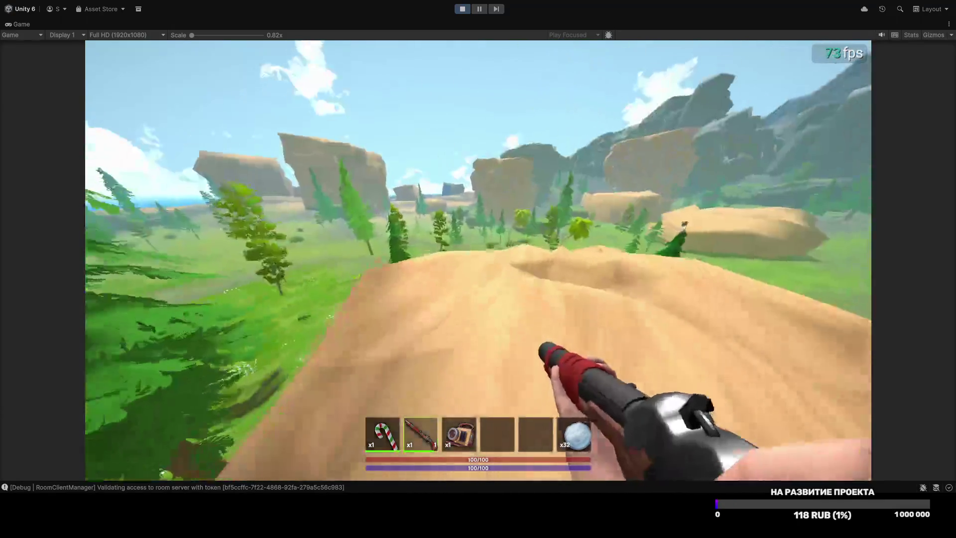
key(w)
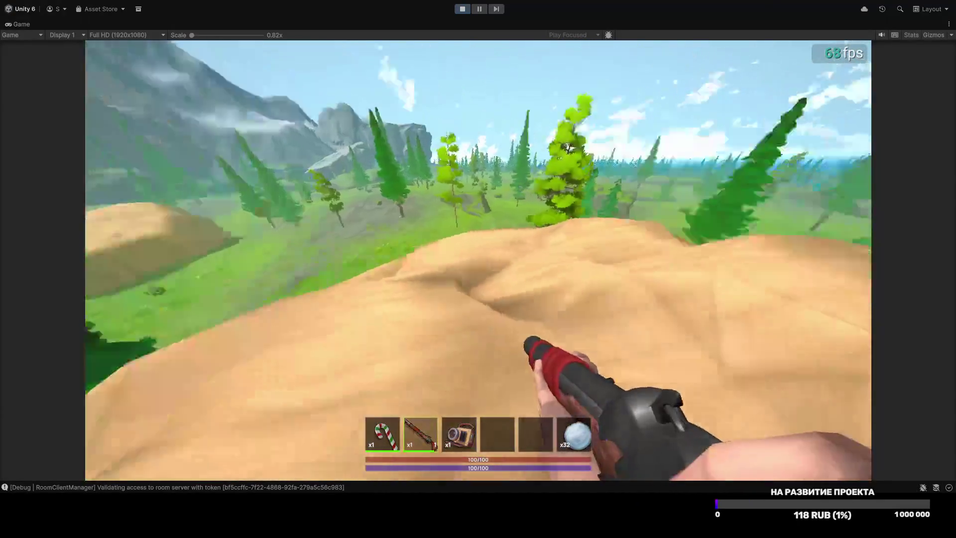
key(w)
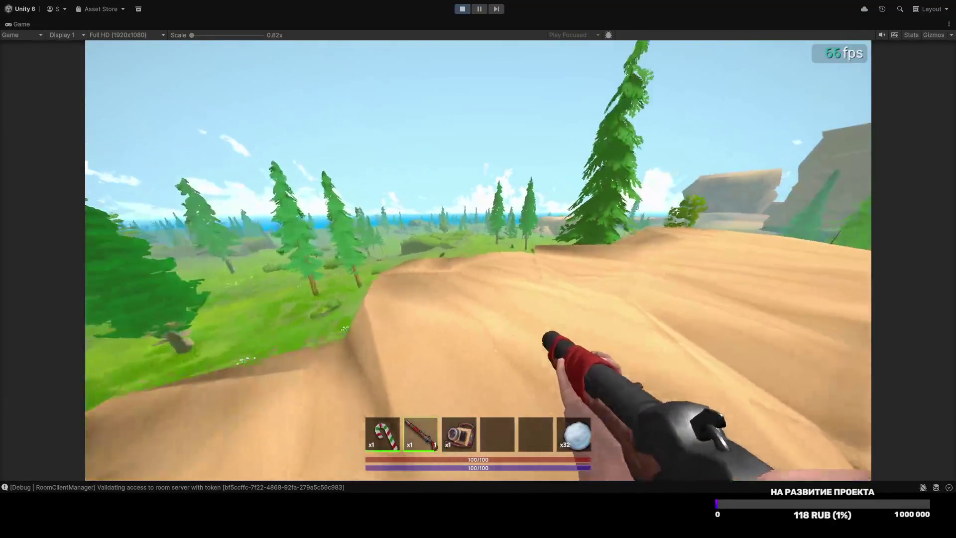
key(w)
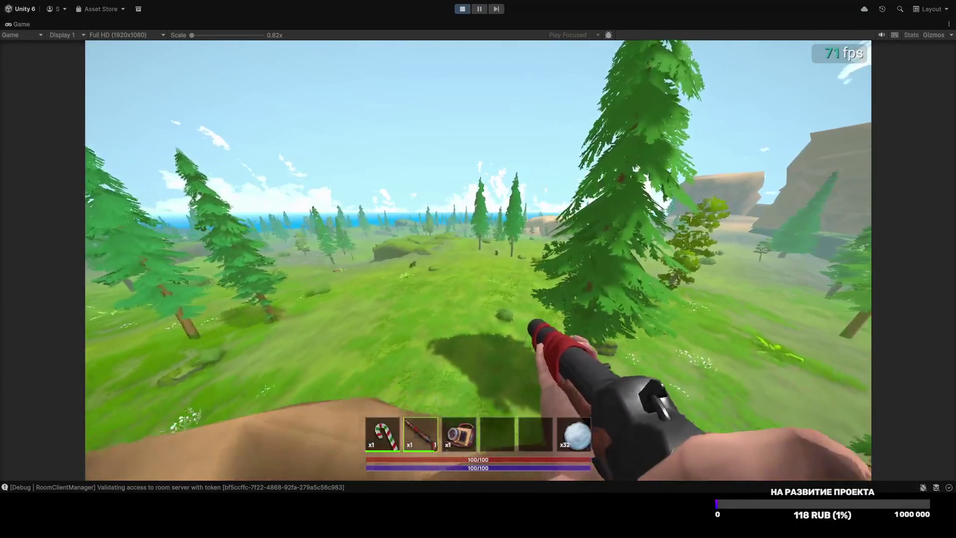
key(w)
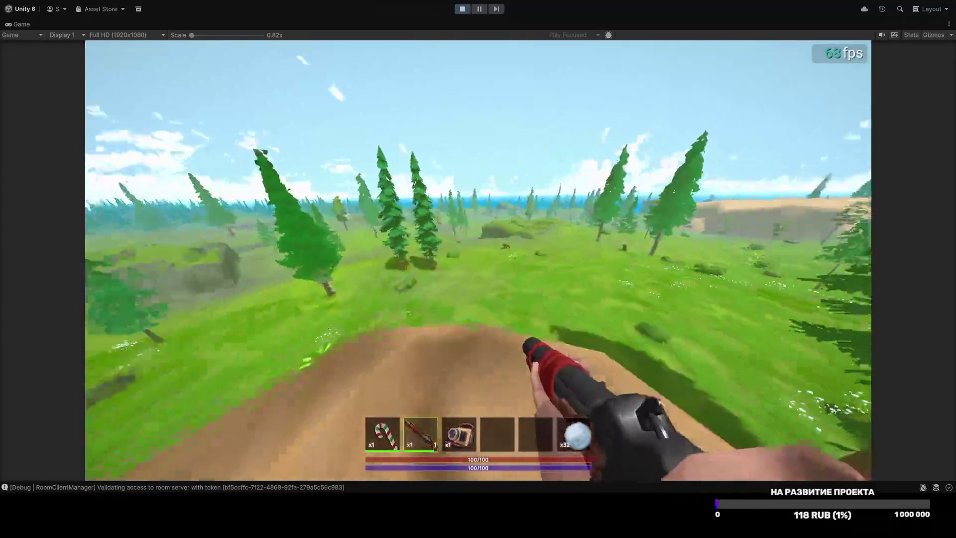
key(w)
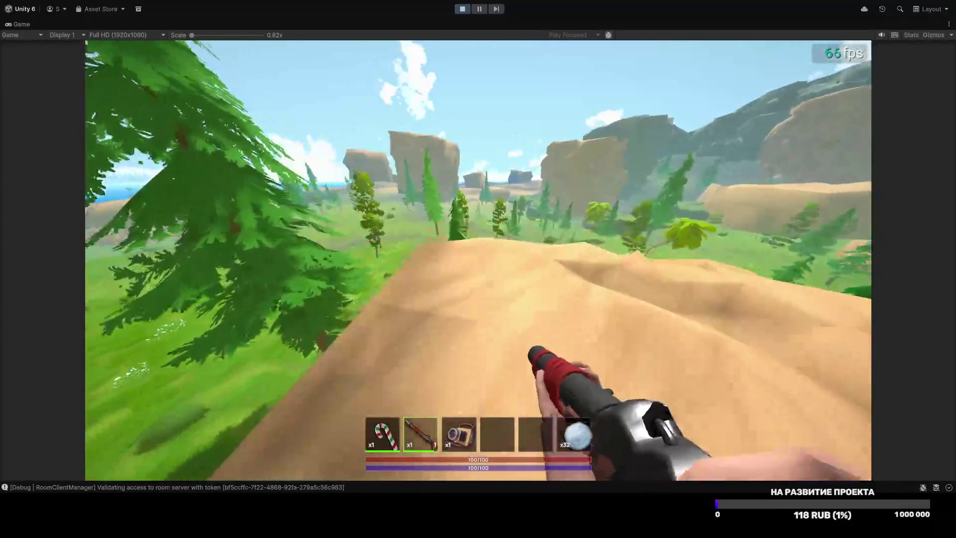
key(w)
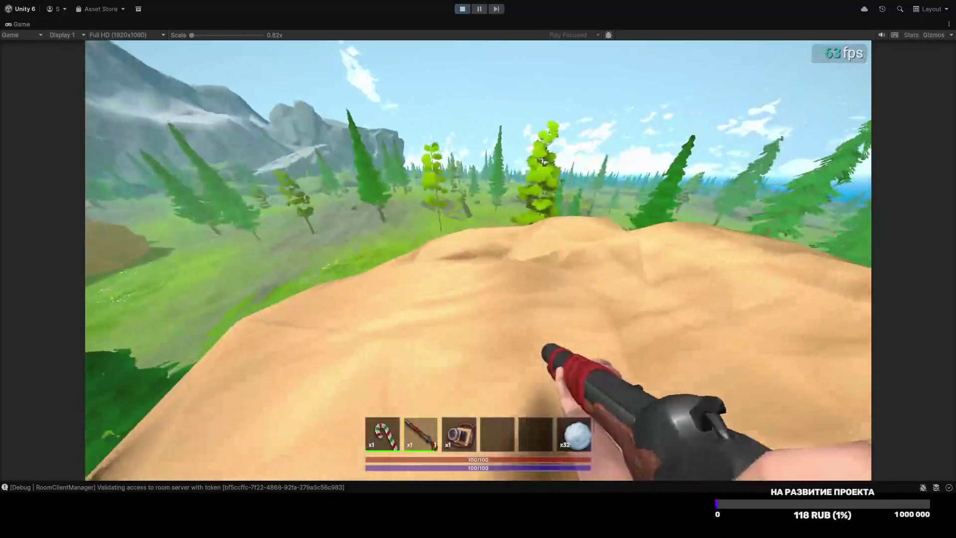
key(w)
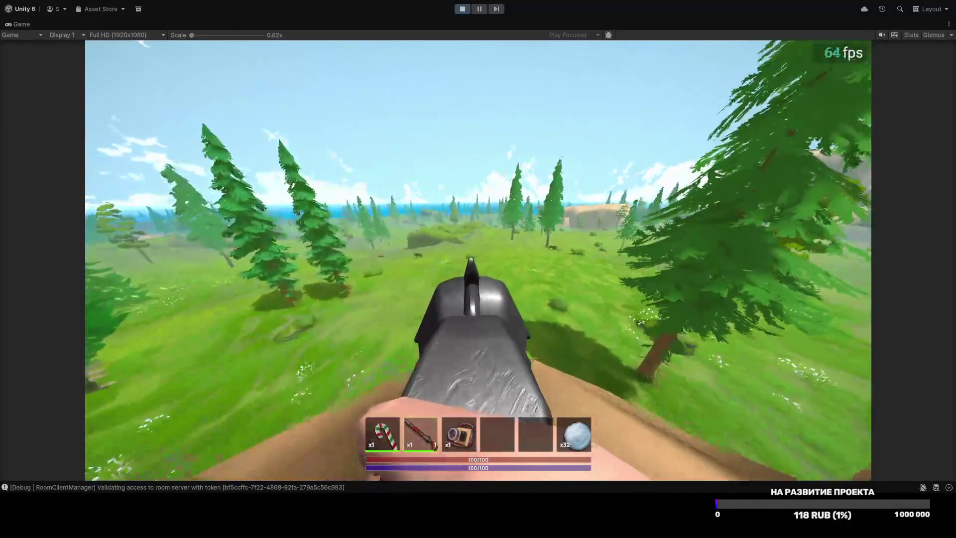
Step: Check the graphics settings again, then walk into the meadow and reload the gun
key(Escape)
click(482, 245)
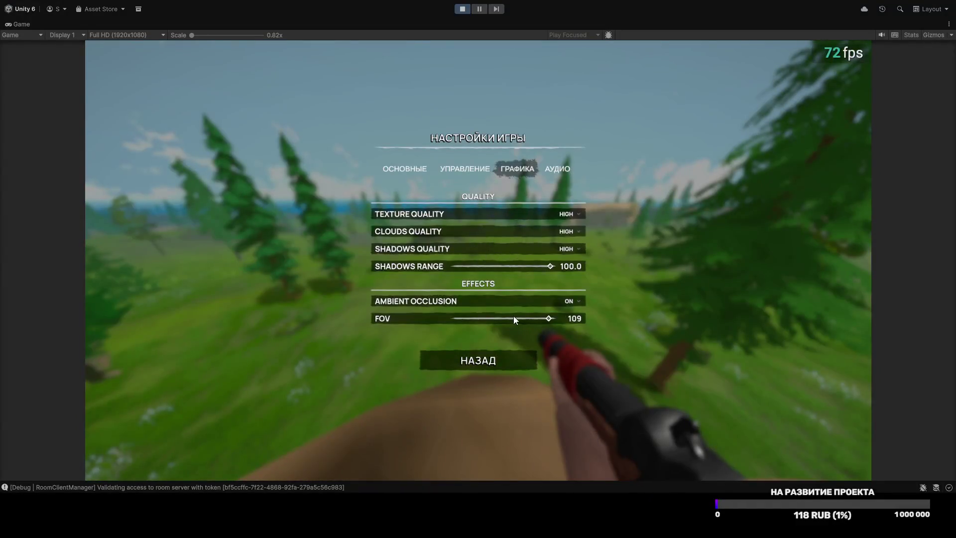
key(Escape)
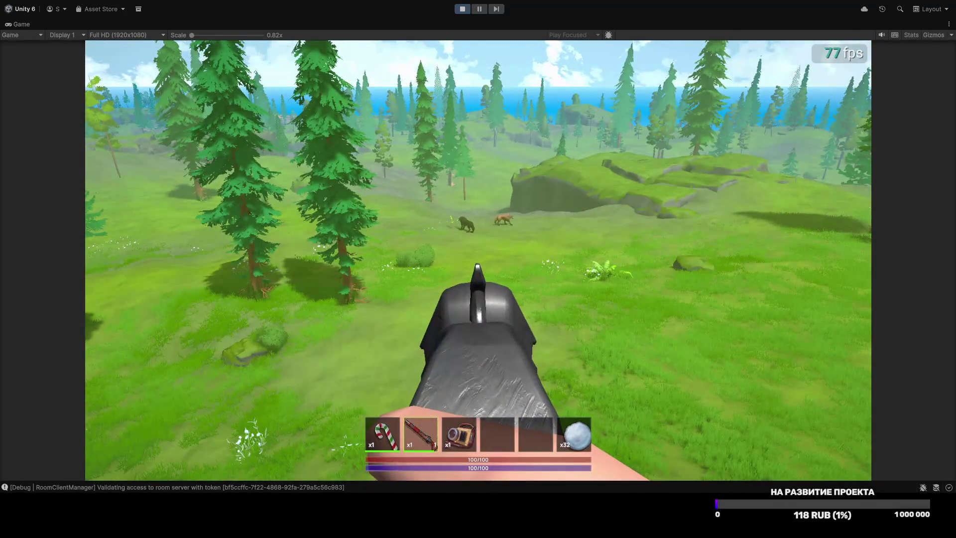
key(w)
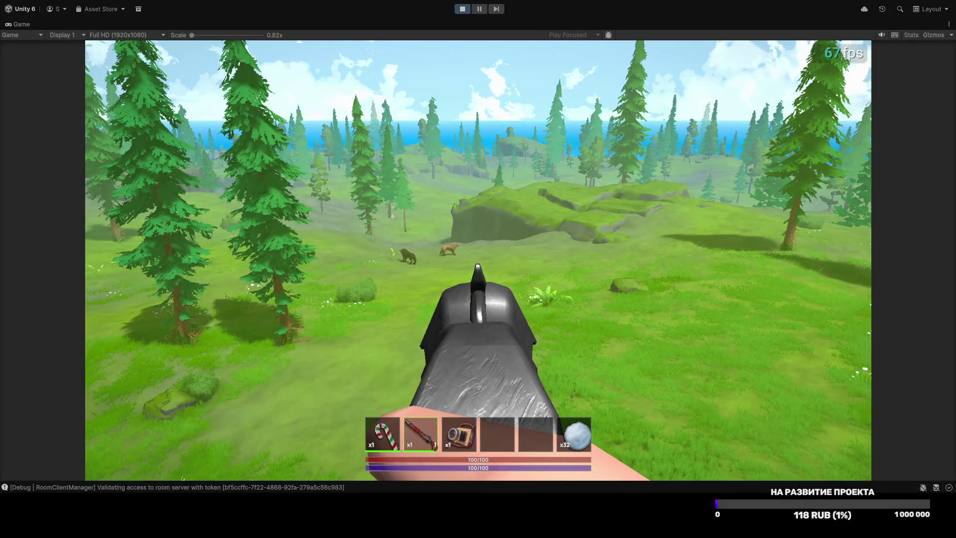
key(w)
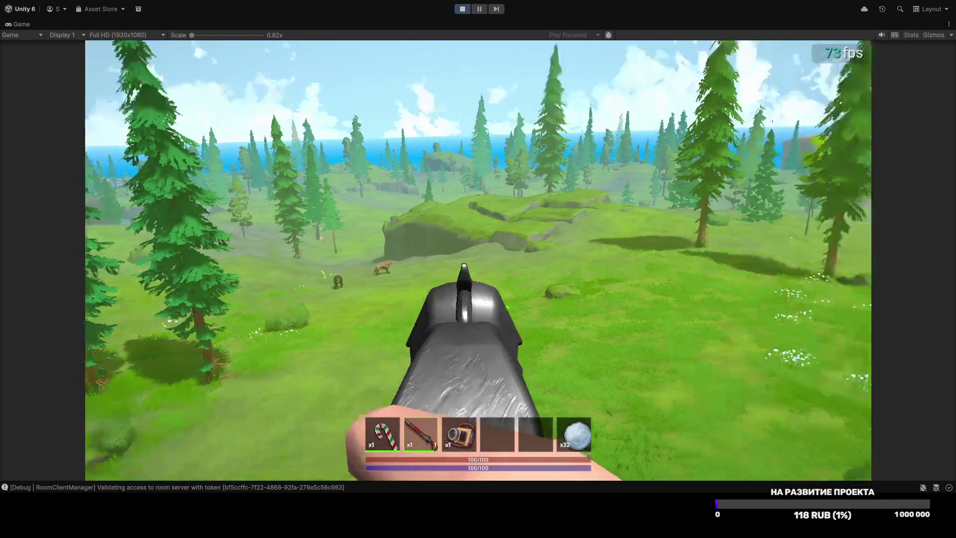
key(w)
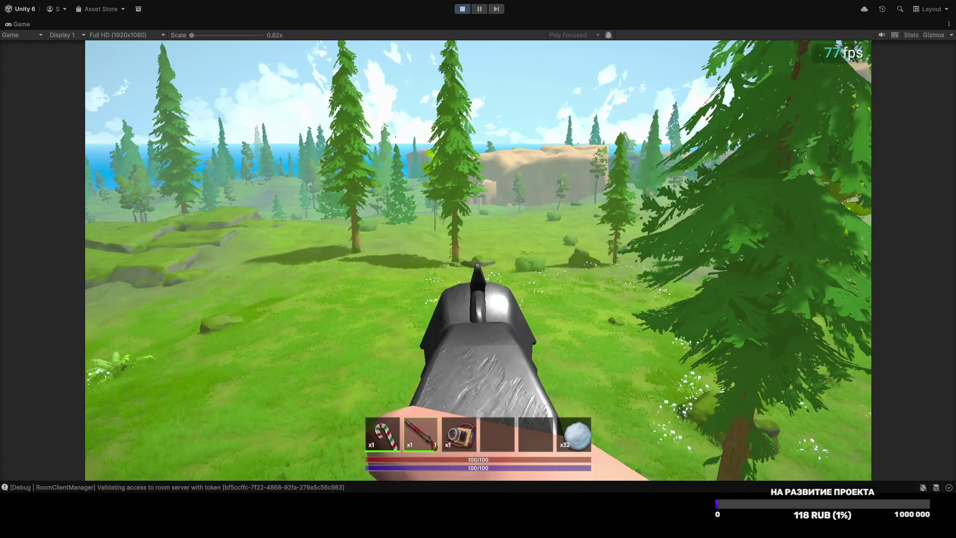
key(r)
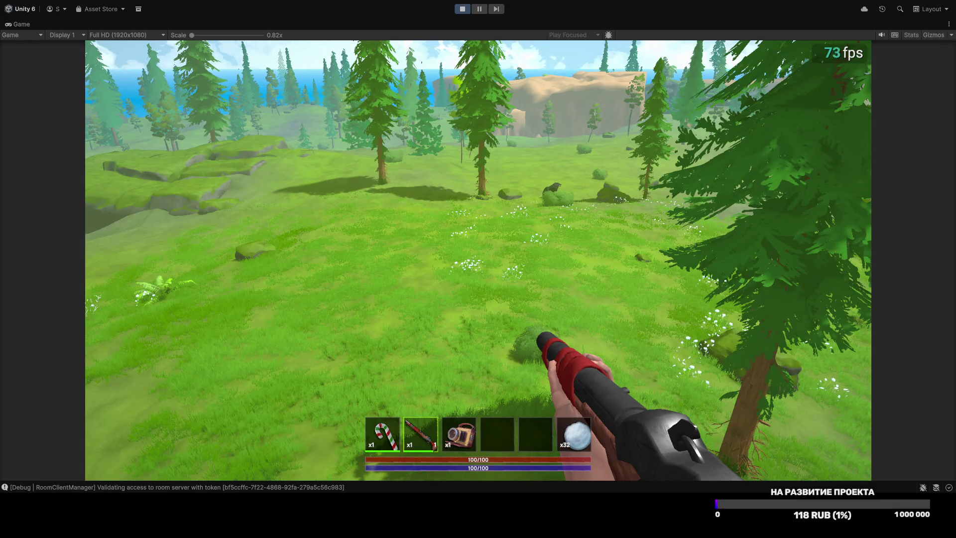
Step: Raise the field of view from 50 to about 87 in the graphics settings
mouse_move(477, 269)
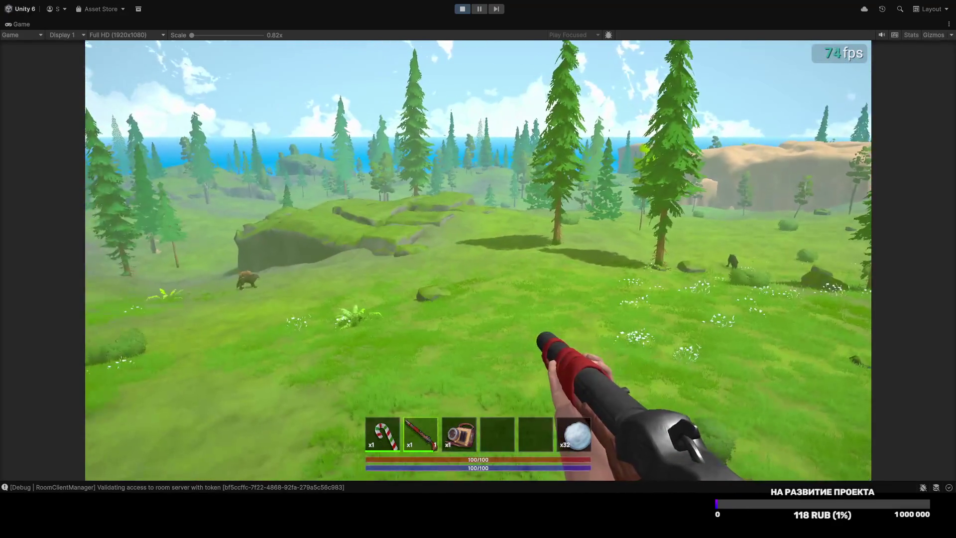
key(Escape)
drag(487, 319, 515, 318)
key(Escape)
Step: Walk over the dirt mound onto the grass and pause the game
key(w)
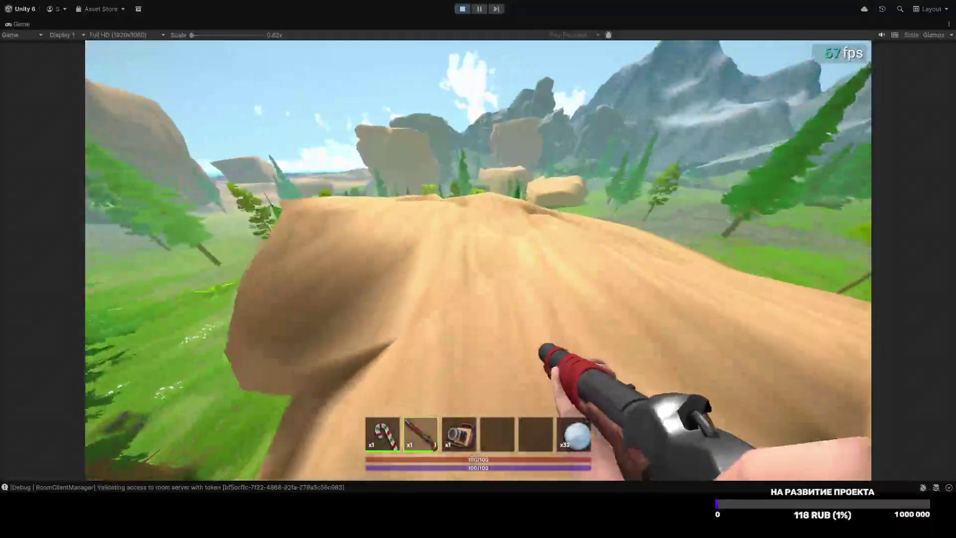
key(w)
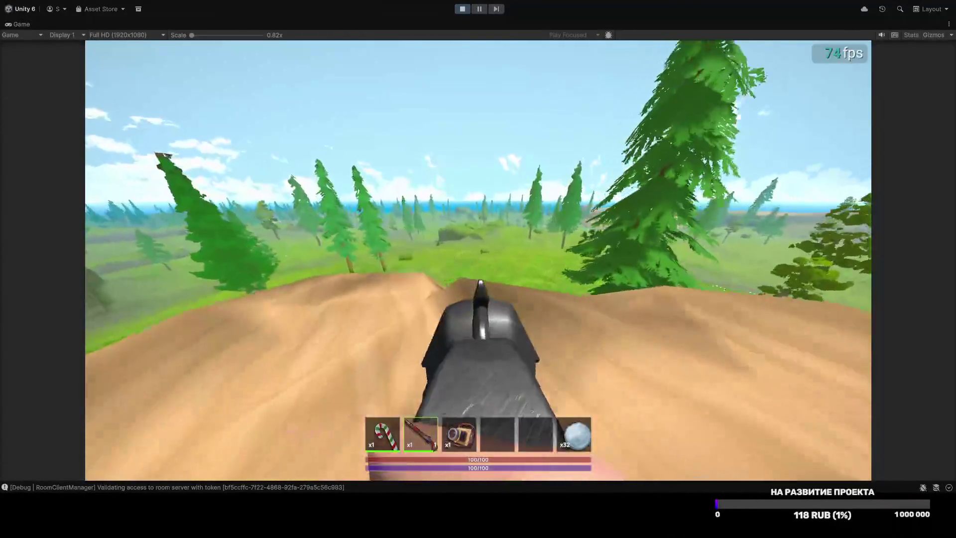
key(Escape)
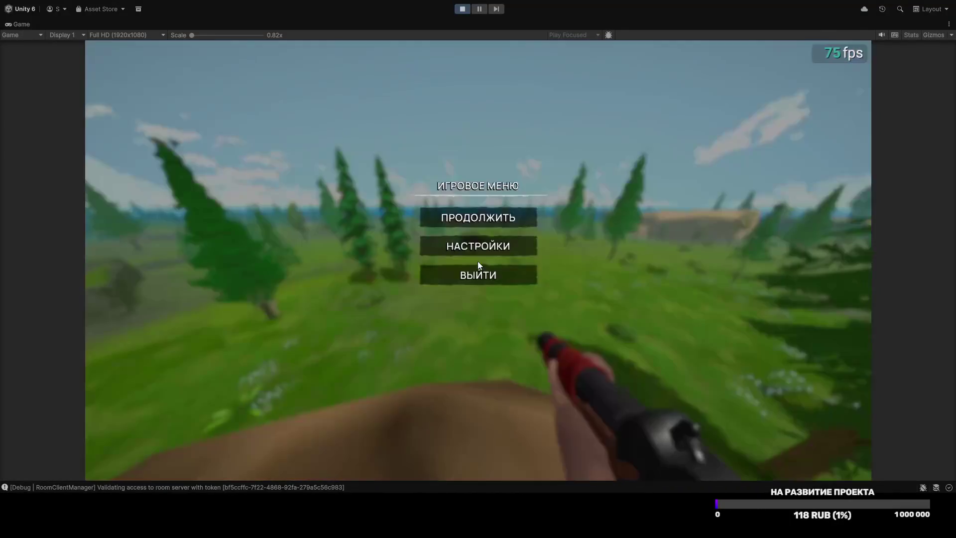
Step: Narrow the field of view back down, then briefly aim and lower the gun
click(477, 252)
drag(524, 315, 460, 320)
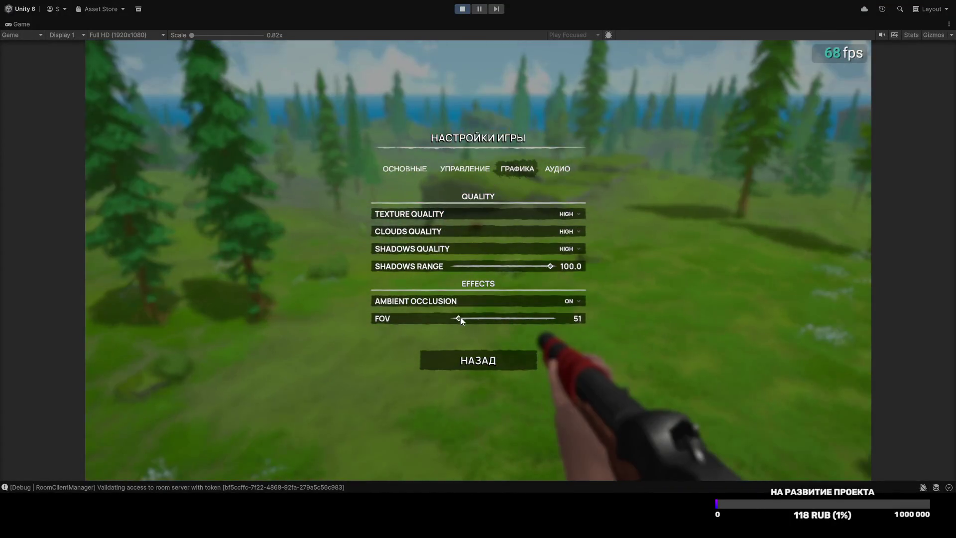
key(Escape)
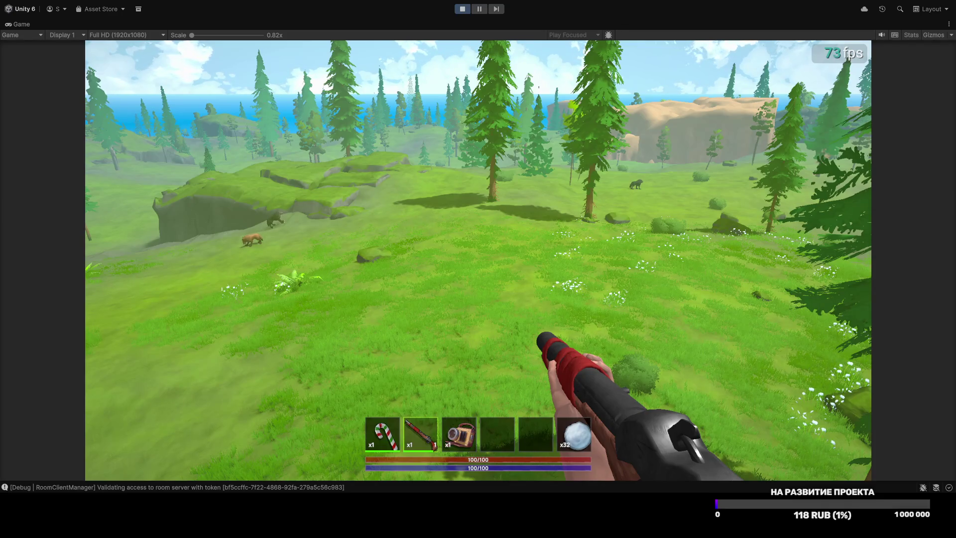
right_click(477, 260)
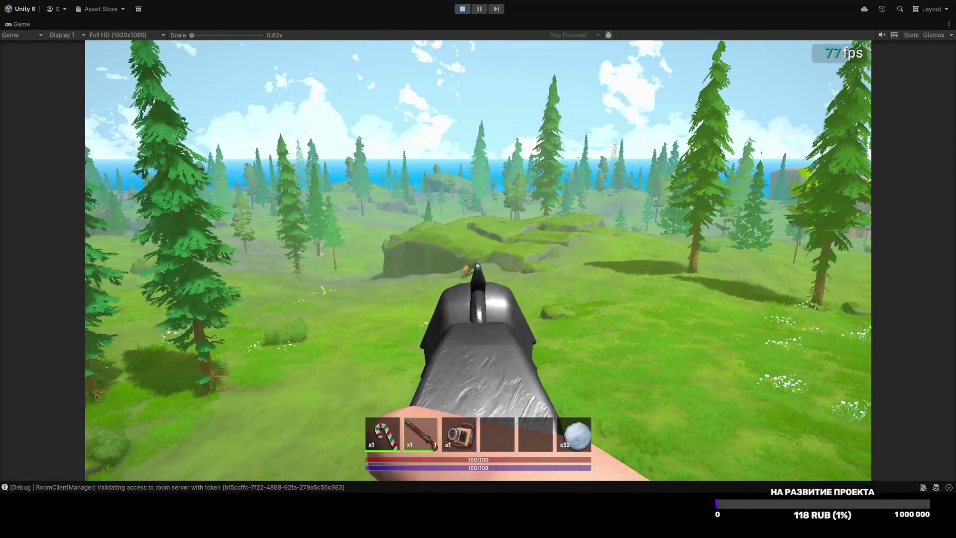
right_click(477, 269)
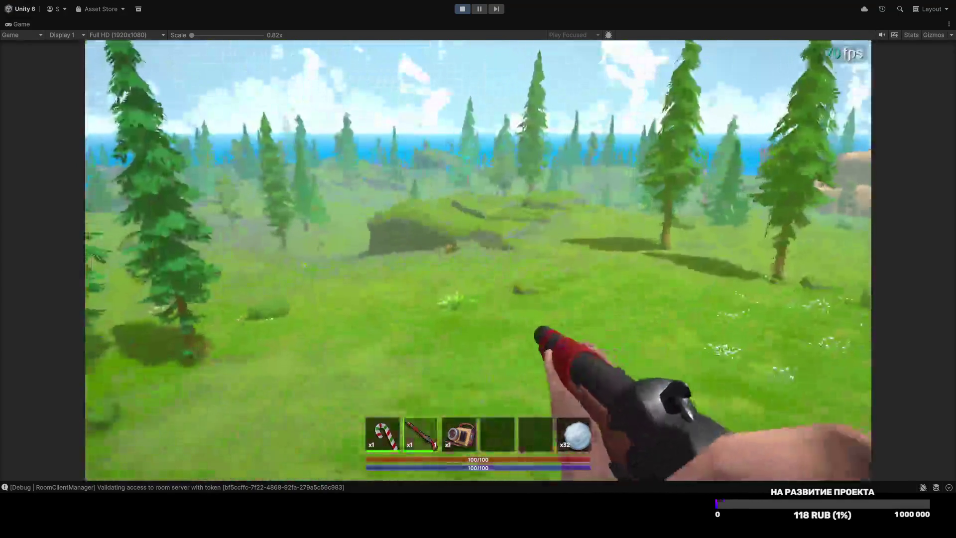
Step: Raise the field of view to about 82 and walk off the dirt mound
key(Escape)
click(482, 253)
drag(502, 320, 506, 320)
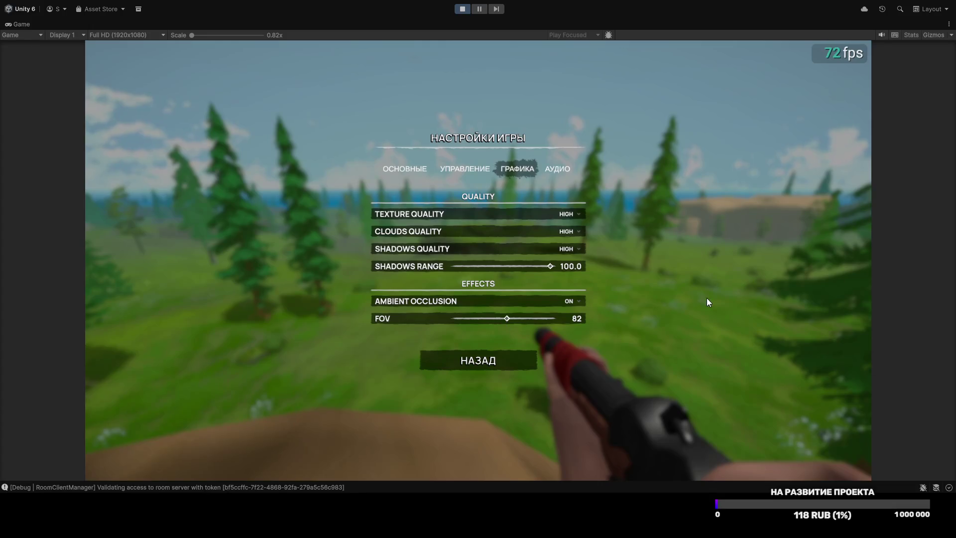
key(Escape)
key(w)
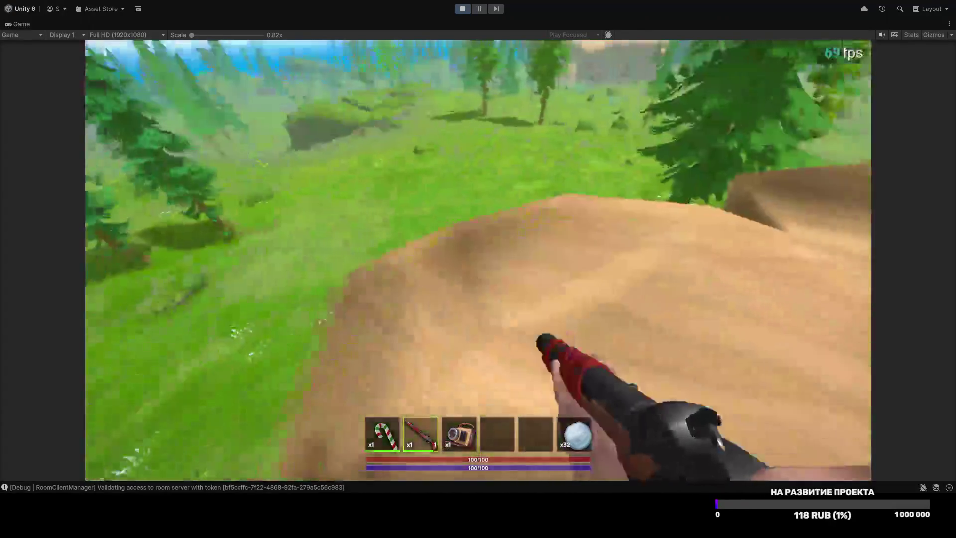
key(w)
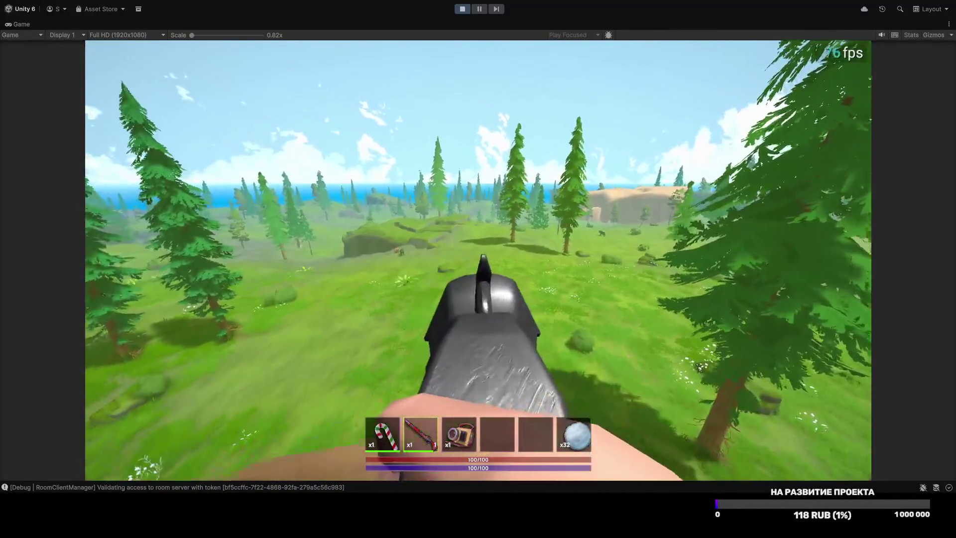
Step: Widen the field of view to 103, resume play, and glance at the inventory
key(Escape)
click(478, 252)
mouse_move(530, 318)
mouse_down()
mouse_move(554, 321)
mouse_move(539, 320)
mouse_up()
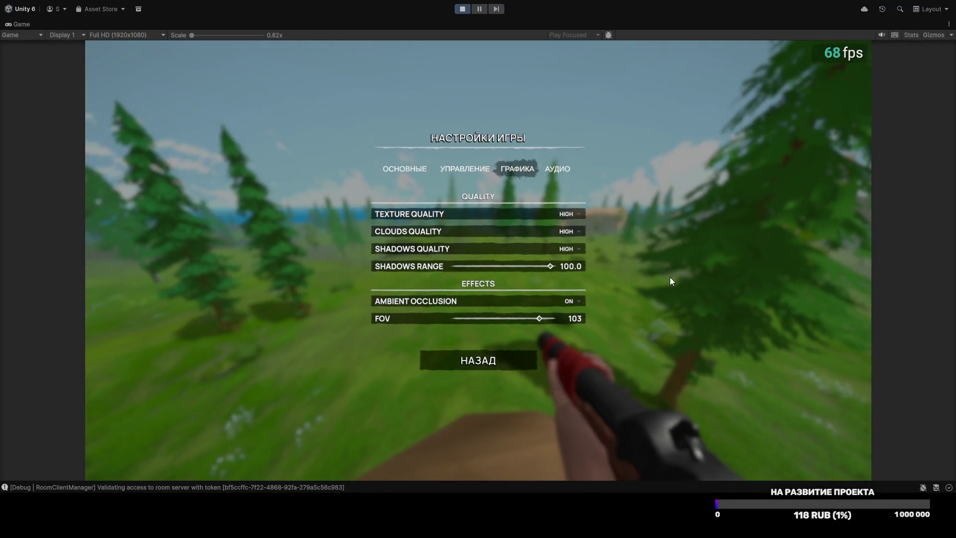
key(Escape)
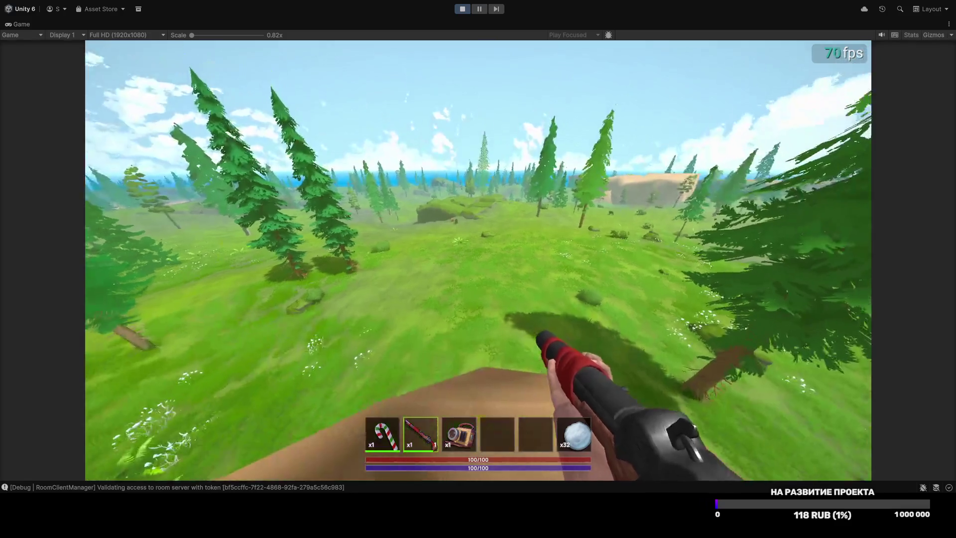
key(Tab)
key(Tab)
Step: Aim the gun down its sights while moving through the meadow until the boar is ahead
right_click(478, 269)
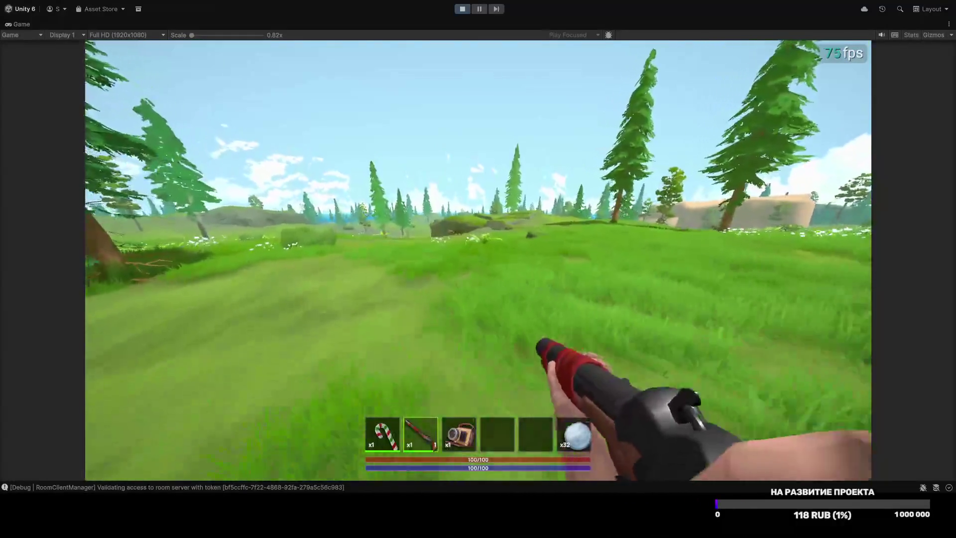
right_click(478, 269)
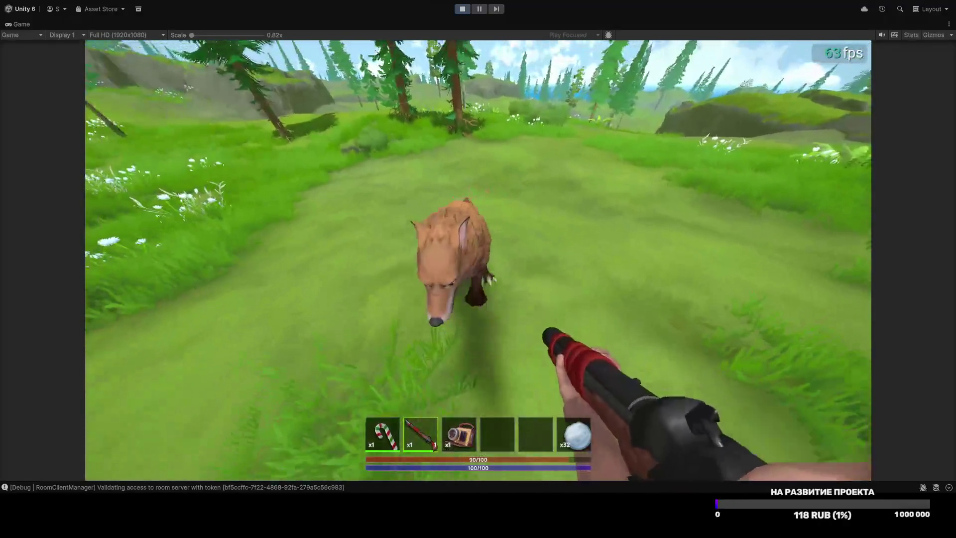
Step: Enable noclip by entering player.noclip in the in-game debug console
key(grave)
text(player.noclip)
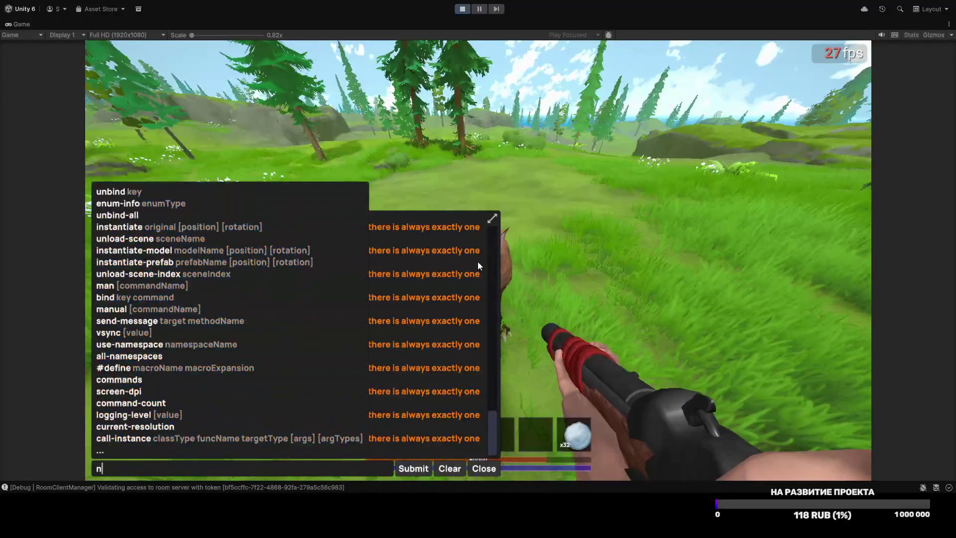
key(Return)
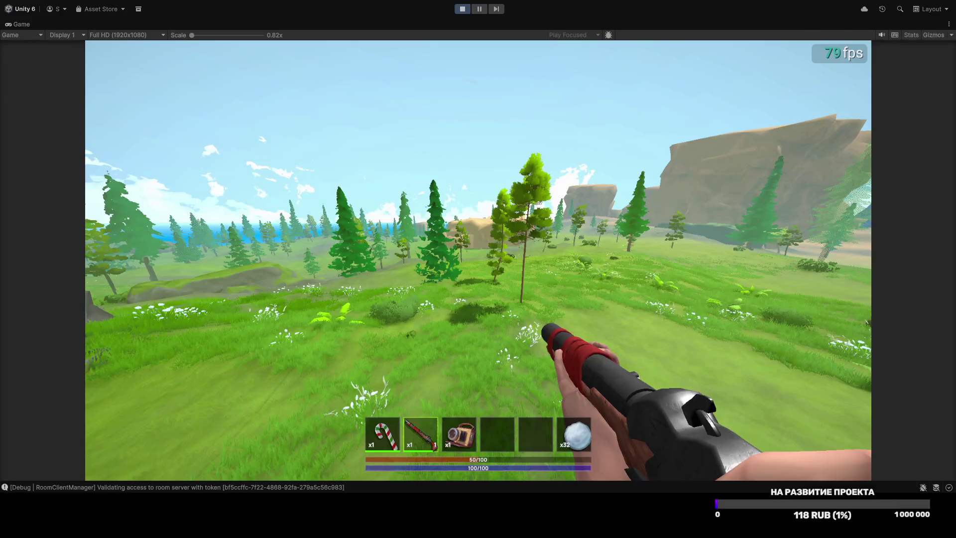
Step: Close the debug console and open the inventory showing the 23-item stack
key(grave)
text(player.noclip)
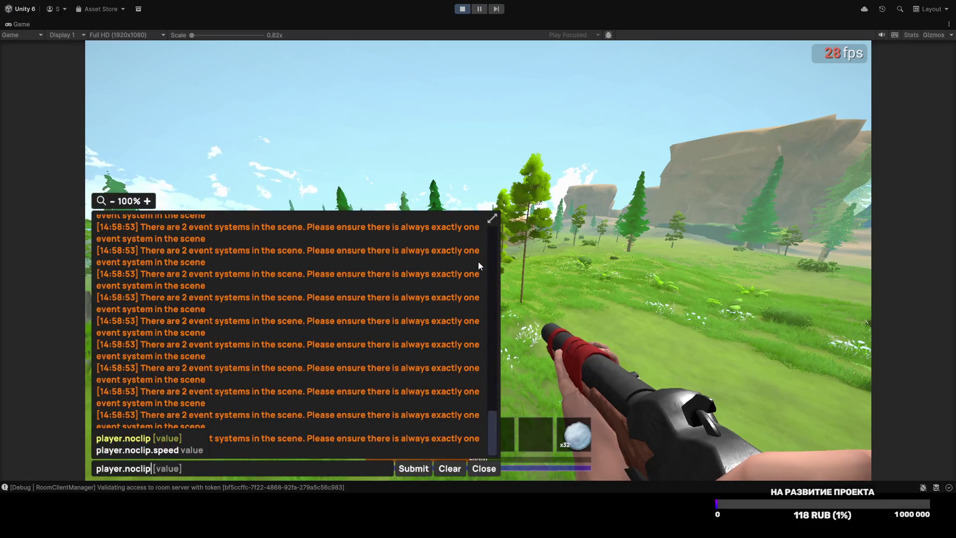
key(grave)
key(Tab)
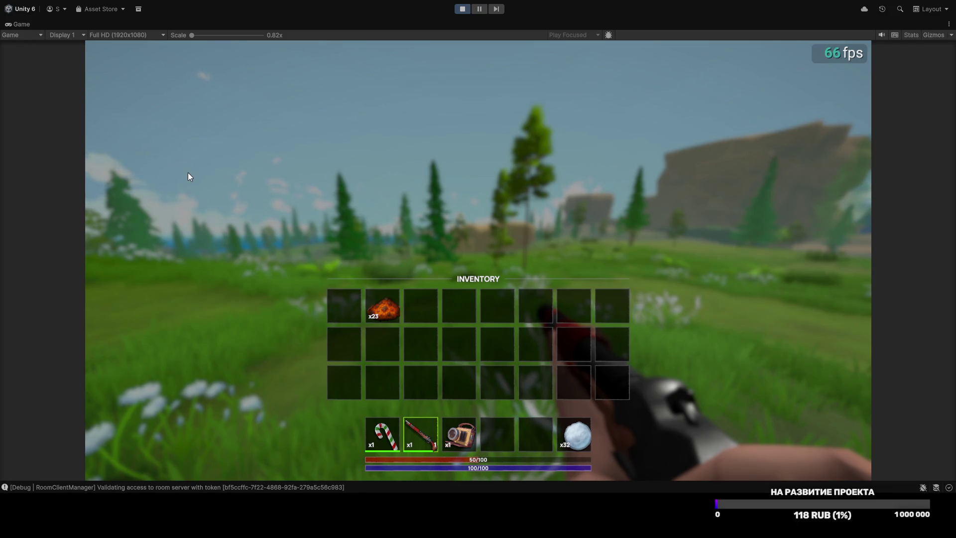
Step: Close the inventory and walk through the meadow past the black bear, aiming then stowing the rifle
key(Tab)
key(w)
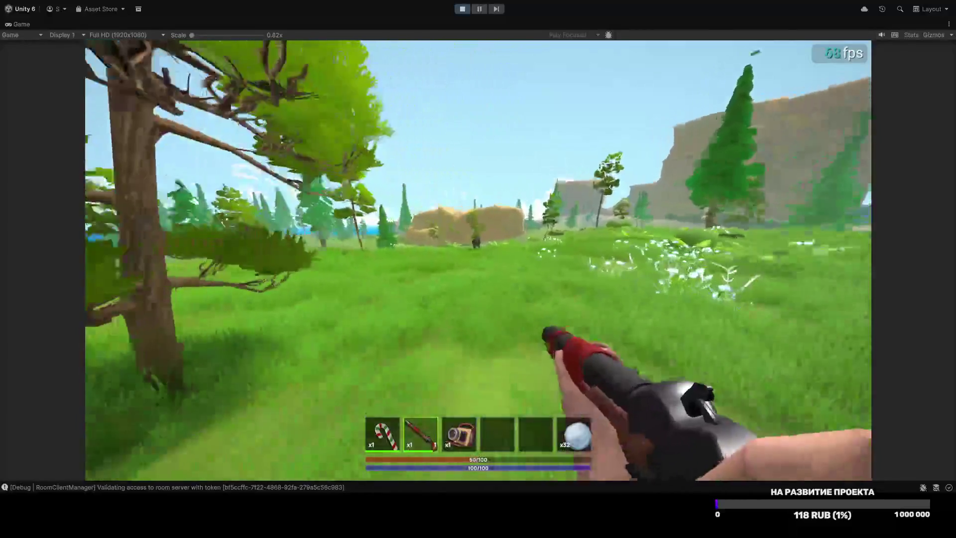
right_click(478, 260)
key(w)
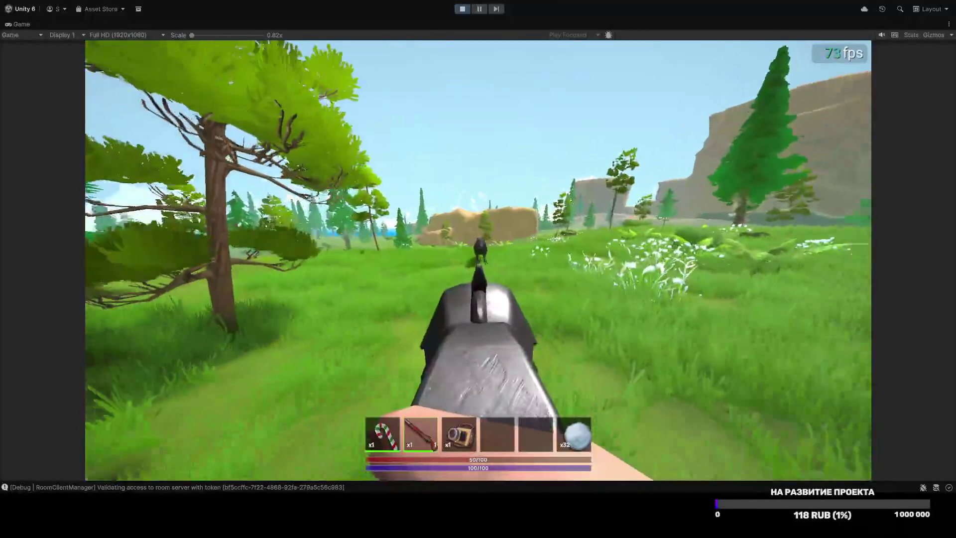
key(w)
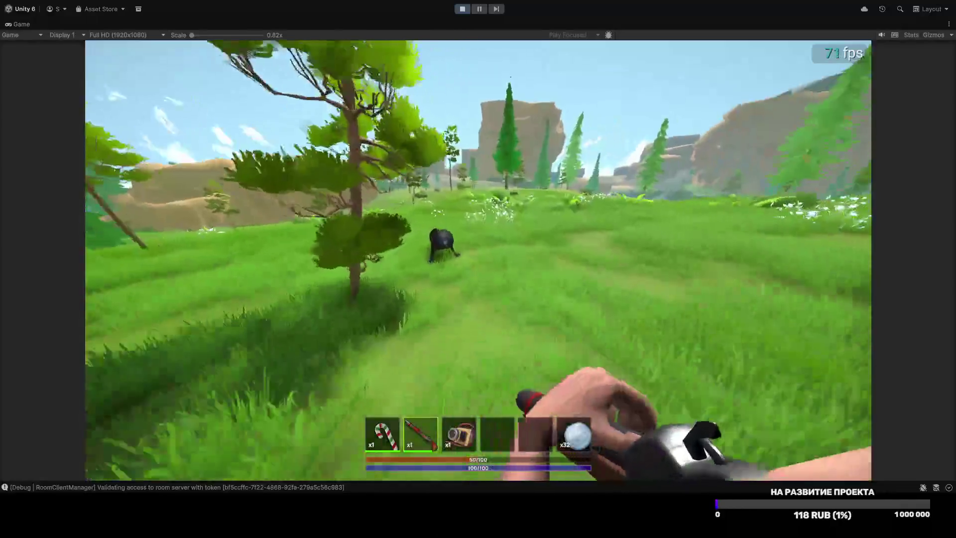
key(2)
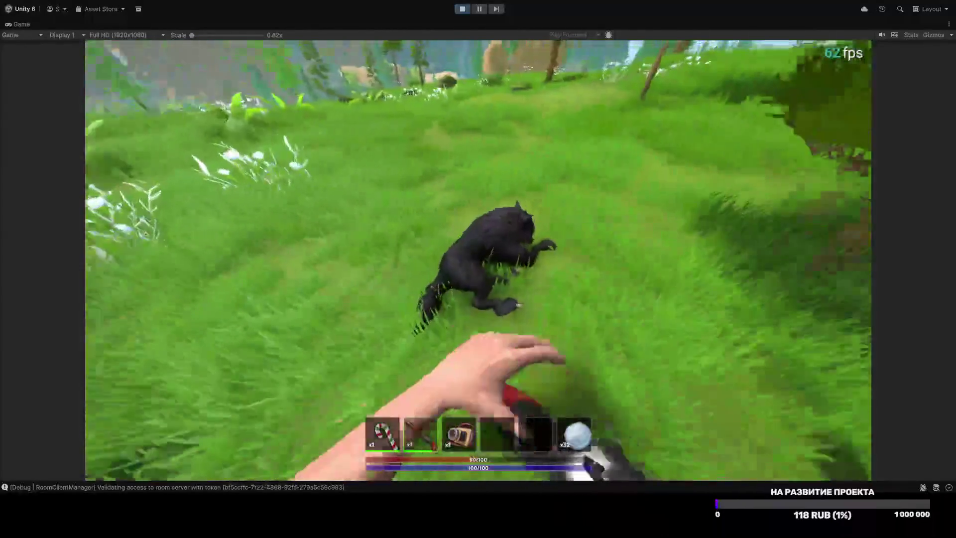
key(w)
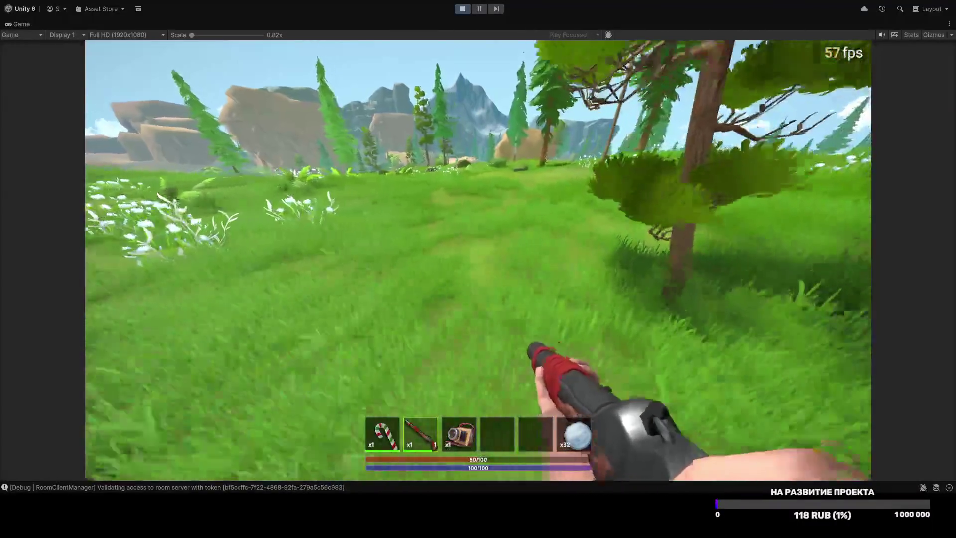
key(5)
key(w)
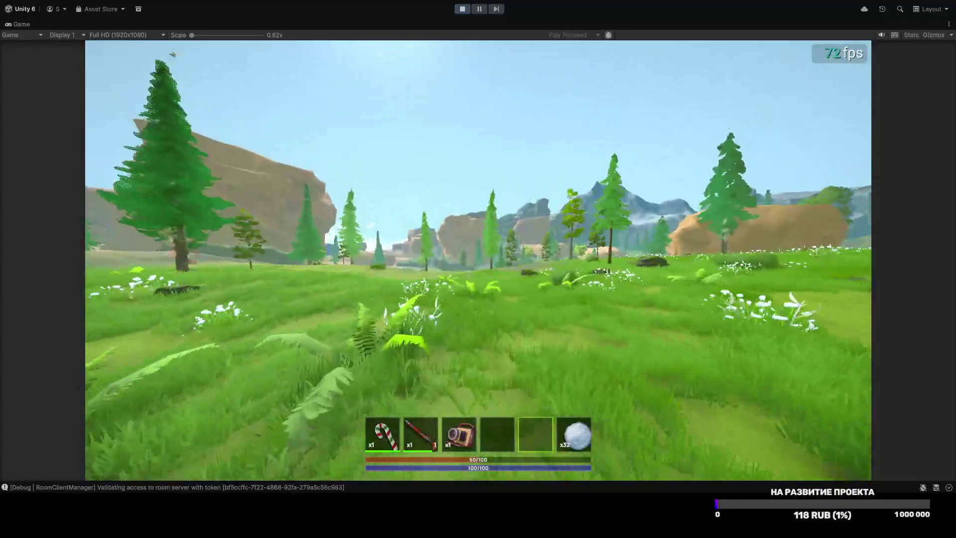
Step: Walk across the meadow past the tree, bush and rock, then open the inventory
key(w)
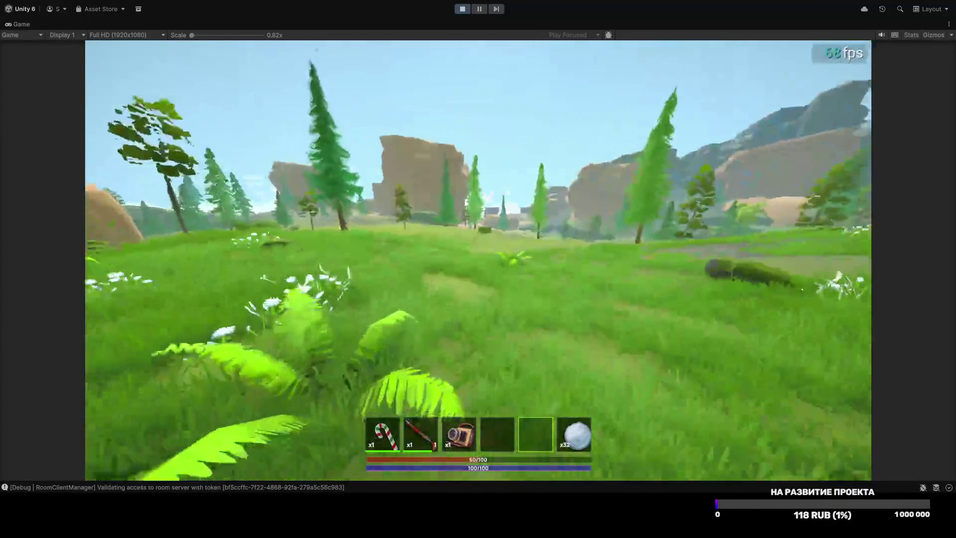
key(w)
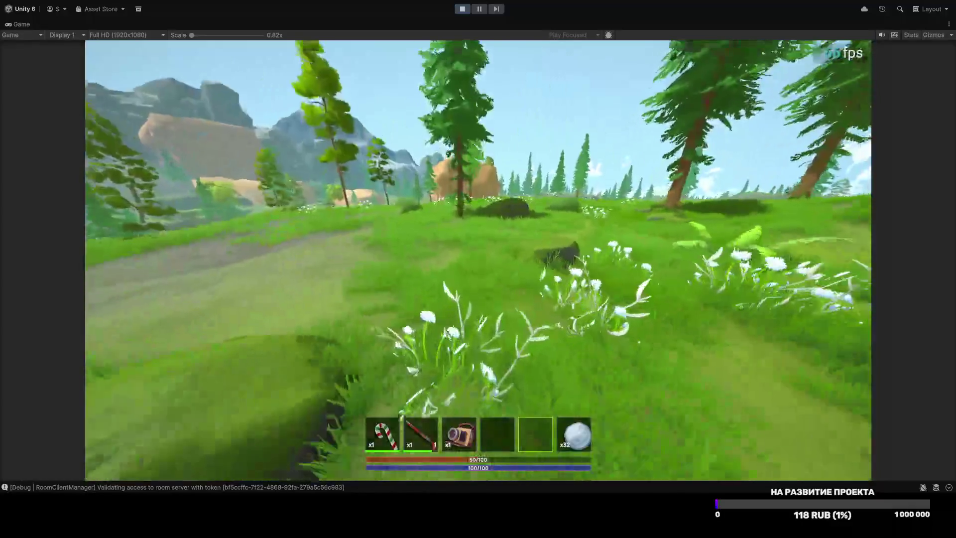
key(w)
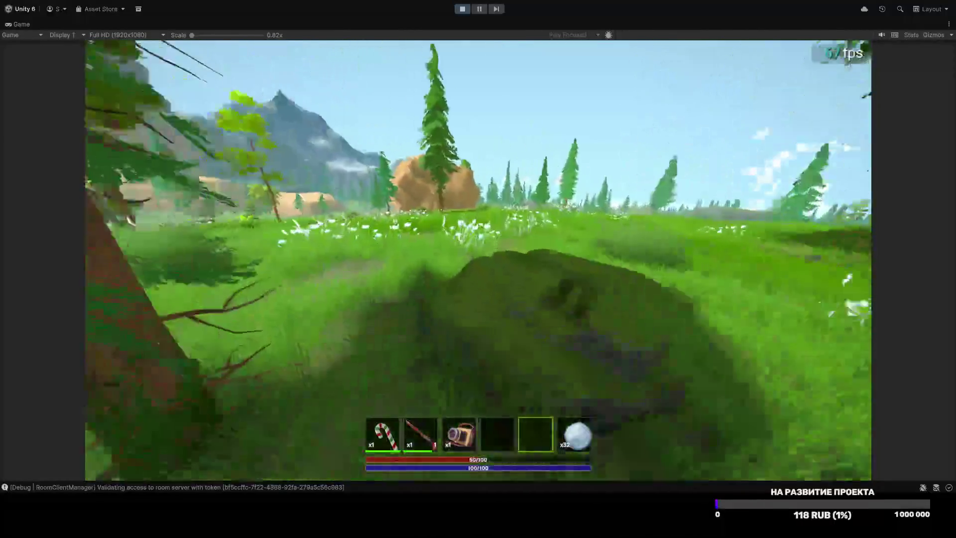
key(w)
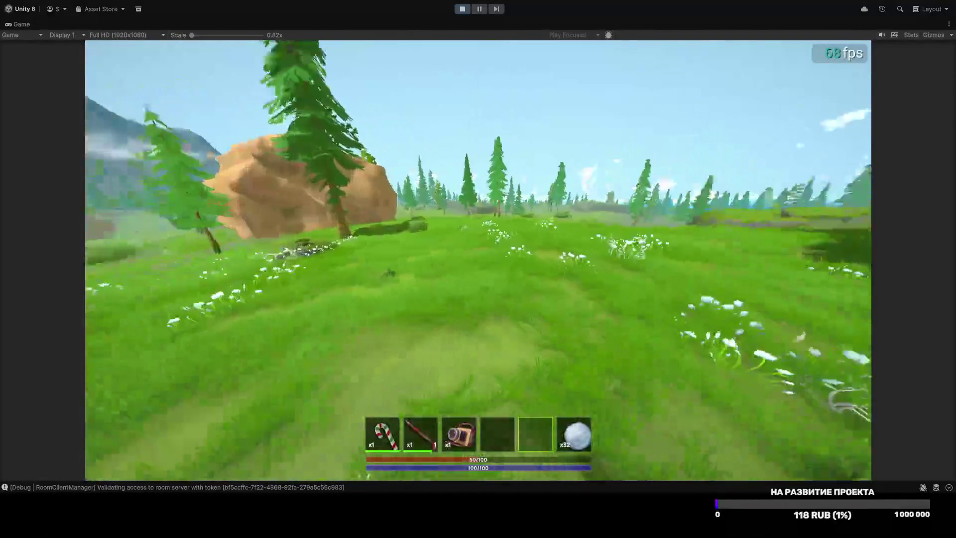
key(w)
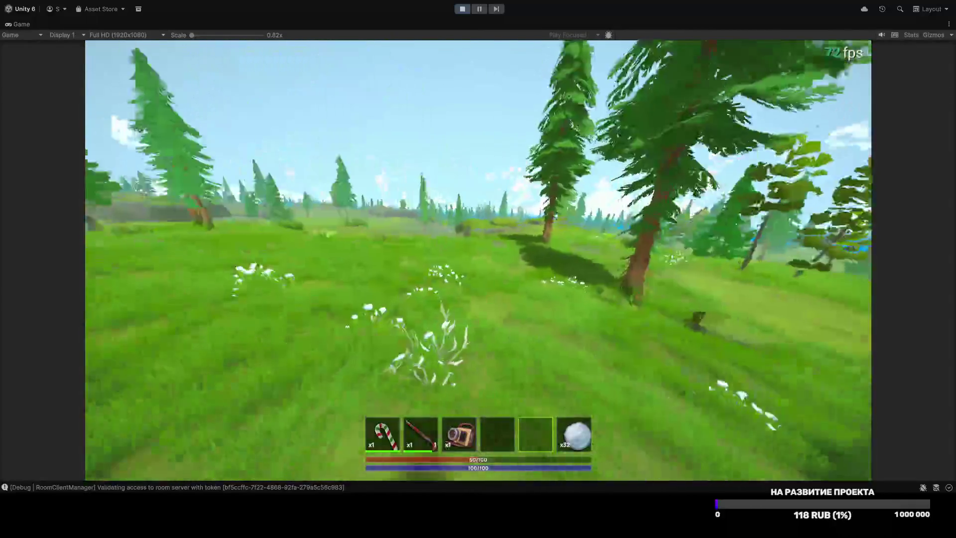
key(Tab)
key(Tab)
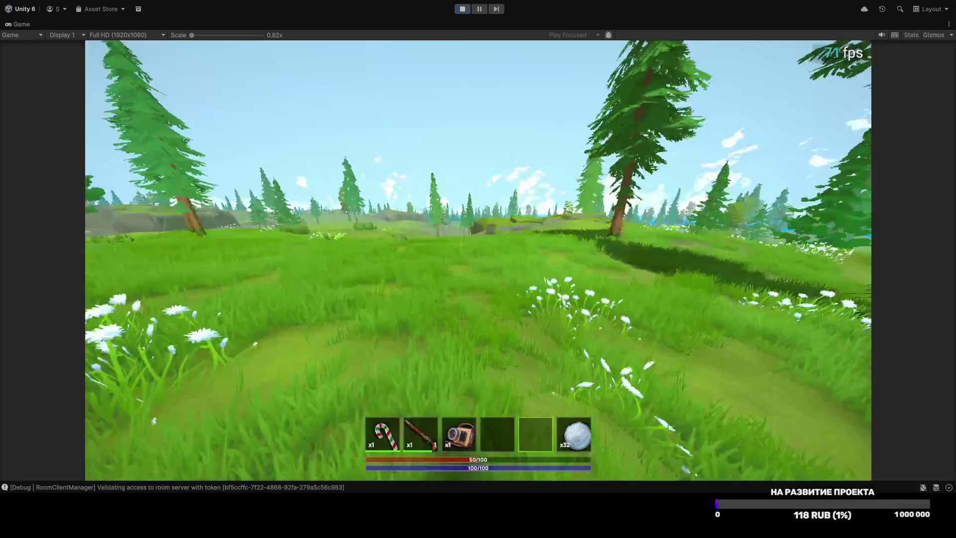
Step: Equip the rifle again and climb over the rock onto the dirt ridge above the valley
key(2)
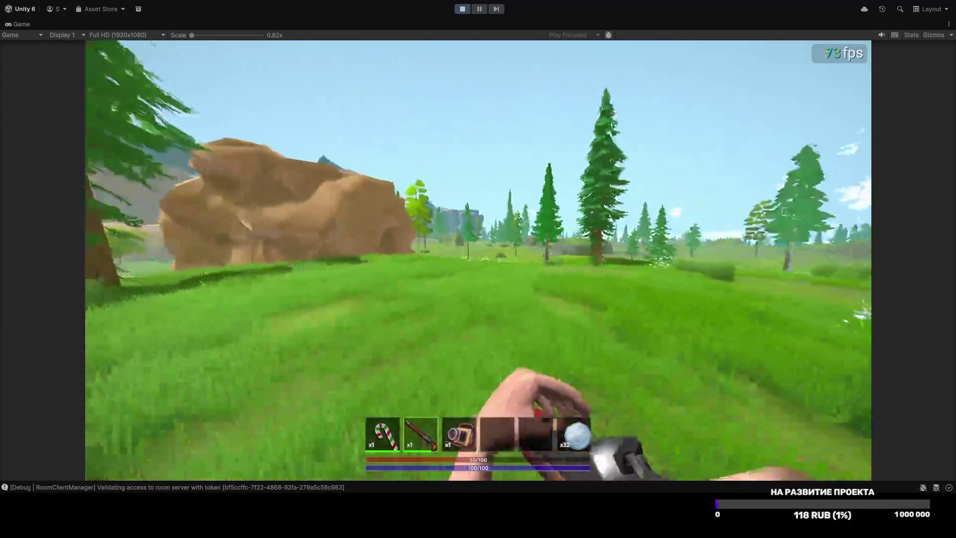
key(w)
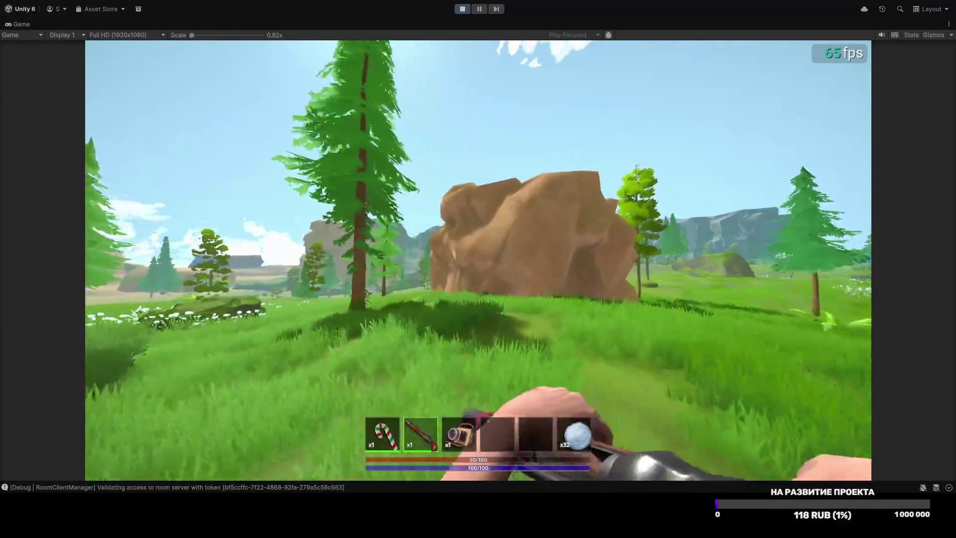
key(w)
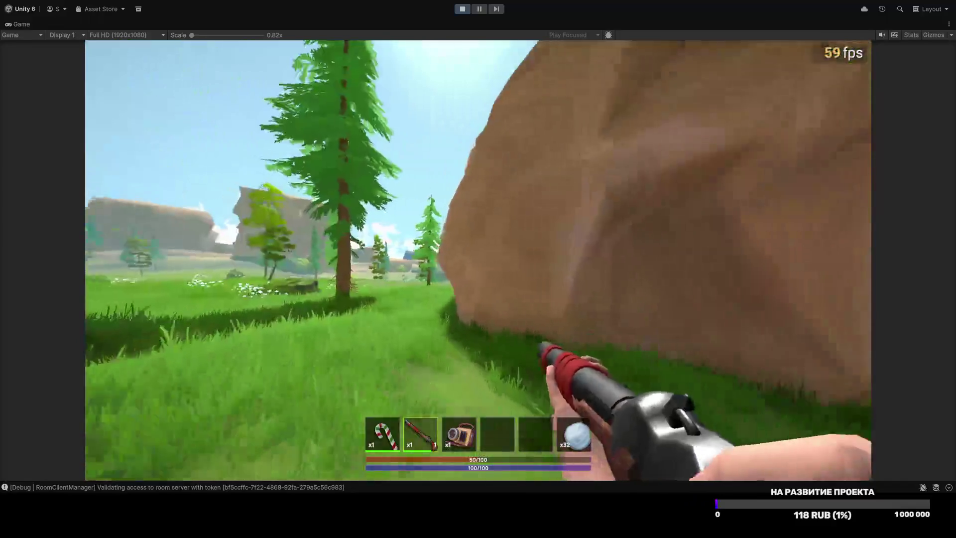
key(w)
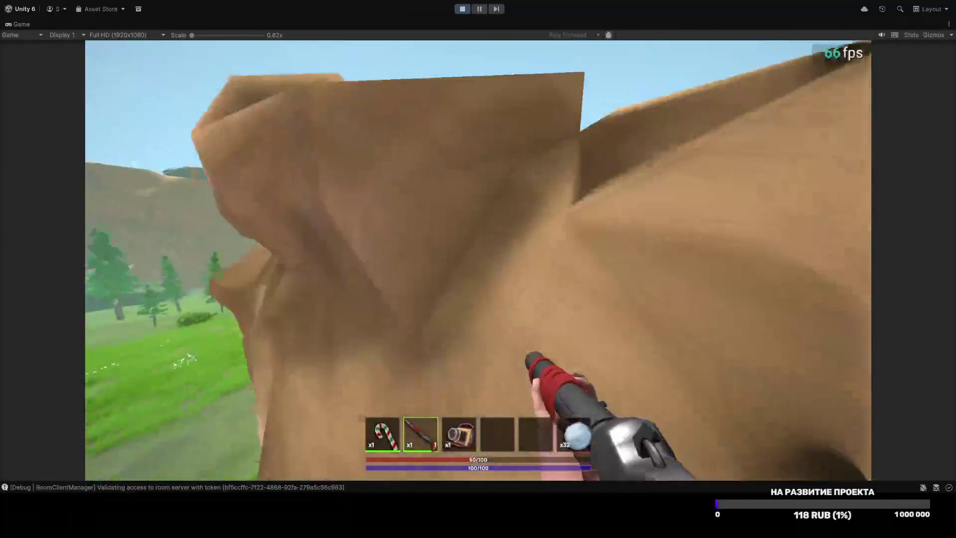
key(w)
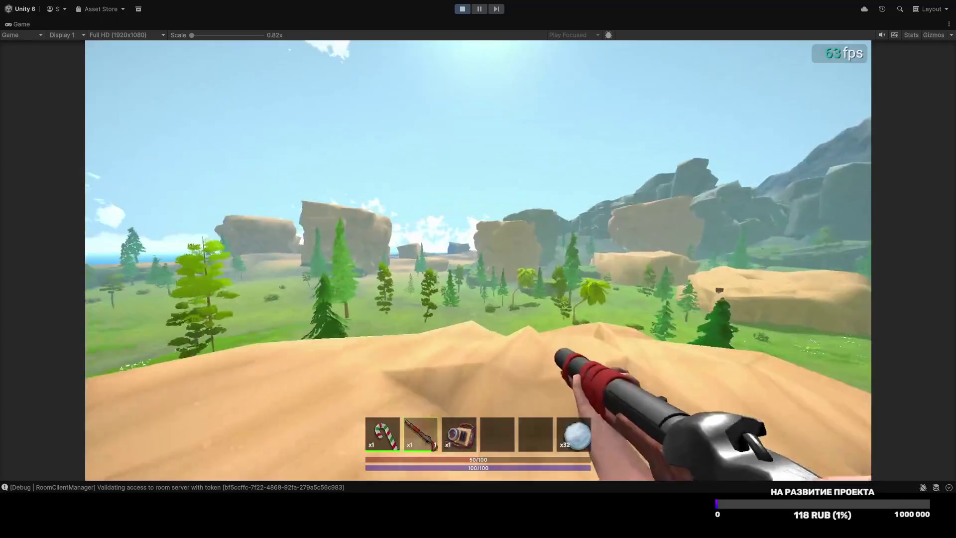
key(w)
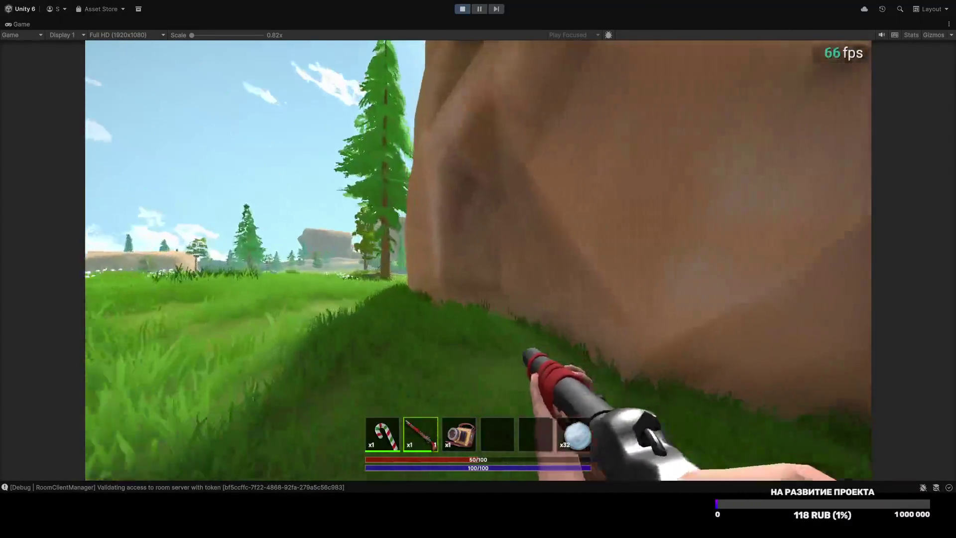
Step: Open and close the inventory beside the brown rock, now showing 21 items
key(Tab)
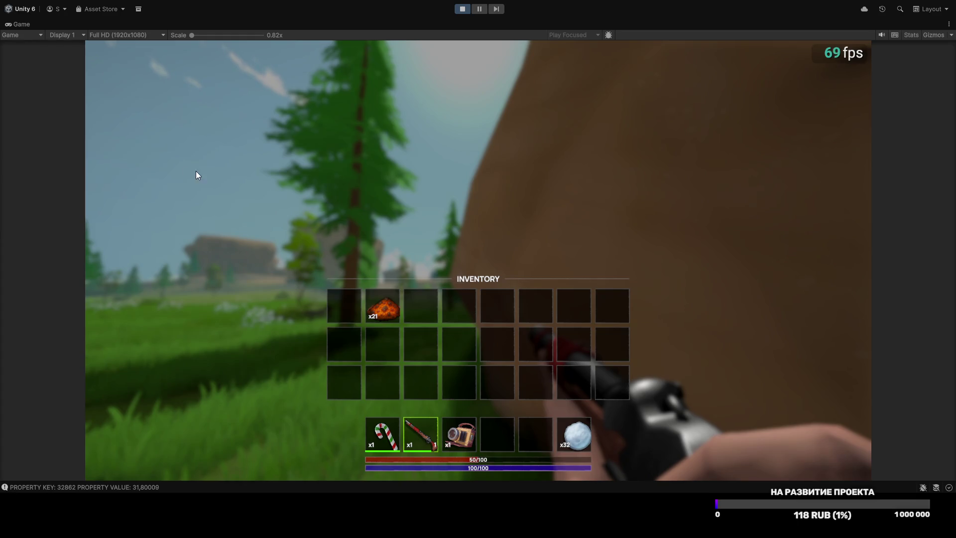
key(Tab)
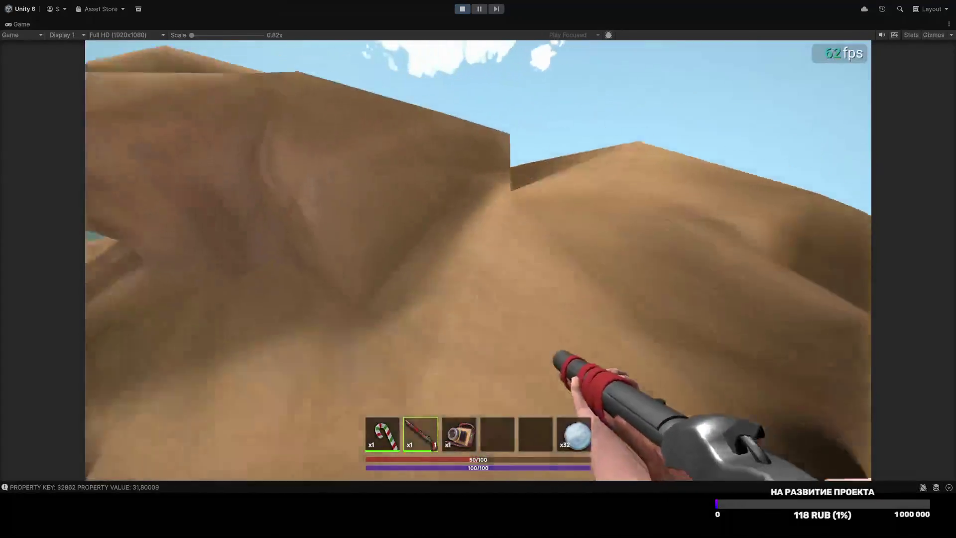
Step: Restore the full editor layout, open the Scenes folder, and switch to editing GenerationTest
key(Tab)
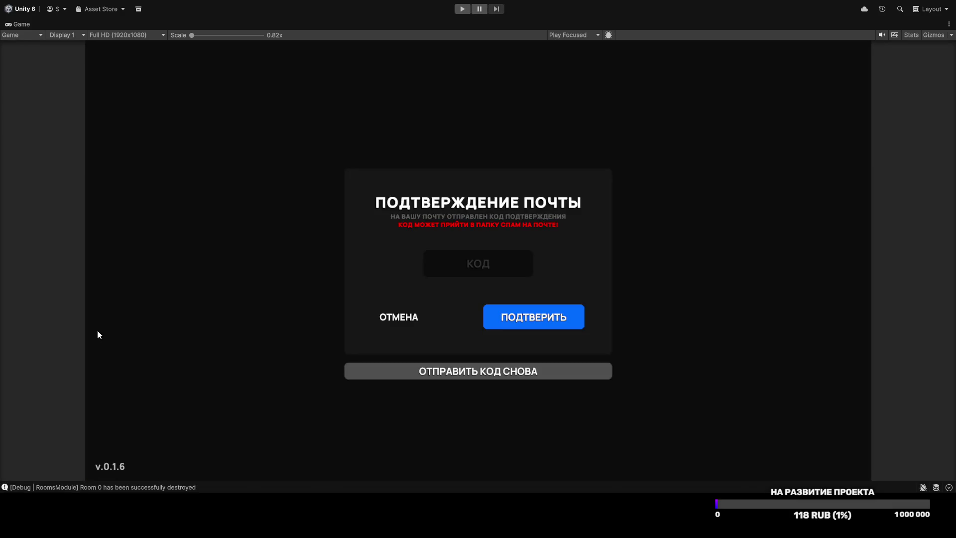
double_click(30, 26)
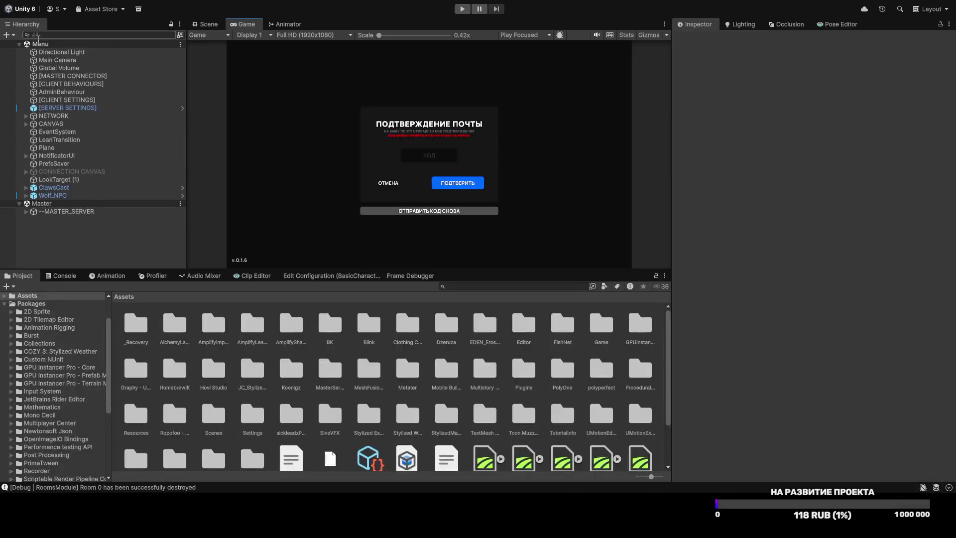
double_click(213, 414)
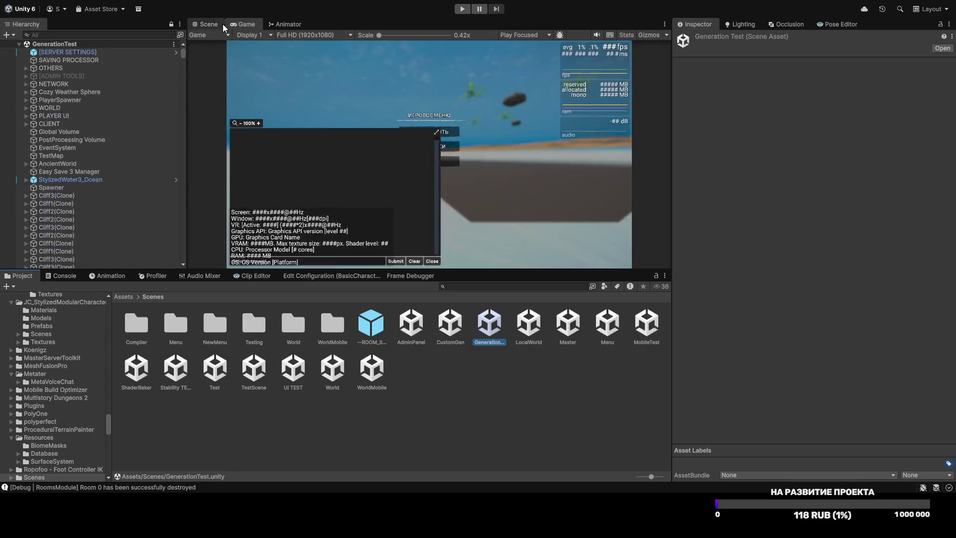
click(206, 24)
Step: Fly the scene camera over the forest clearing and clear the Console messages
mouse_move(433, 124)
mouse_down()
mouse_move(646, 228)
mouse_move(769, 163)
mouse_move(793, 104)
mouse_move(760, 85)
mouse_up()
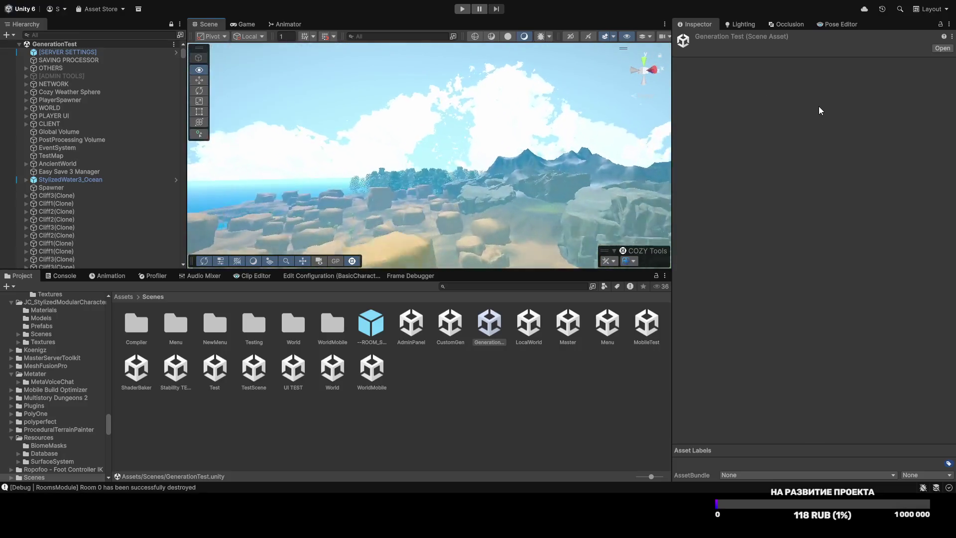
click(65, 276)
click(10, 286)
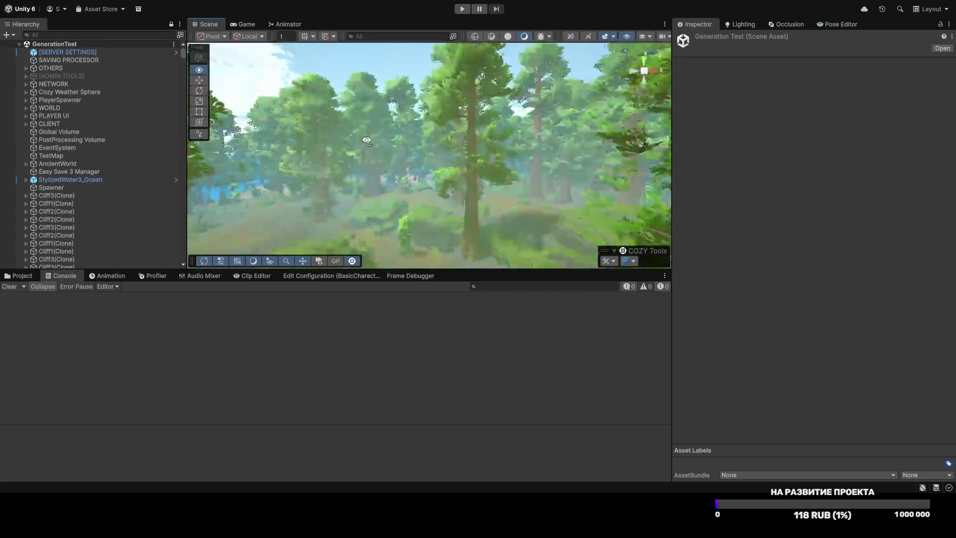
mouse_move(401, 125)
mouse_down()
mouse_move(669, 126)
mouse_move(671, 189)
mouse_up()
mouse_move(498, 209)
mouse_down()
mouse_move(439, 207)
mouse_move(384, 227)
mouse_move(666, 258)
mouse_up()
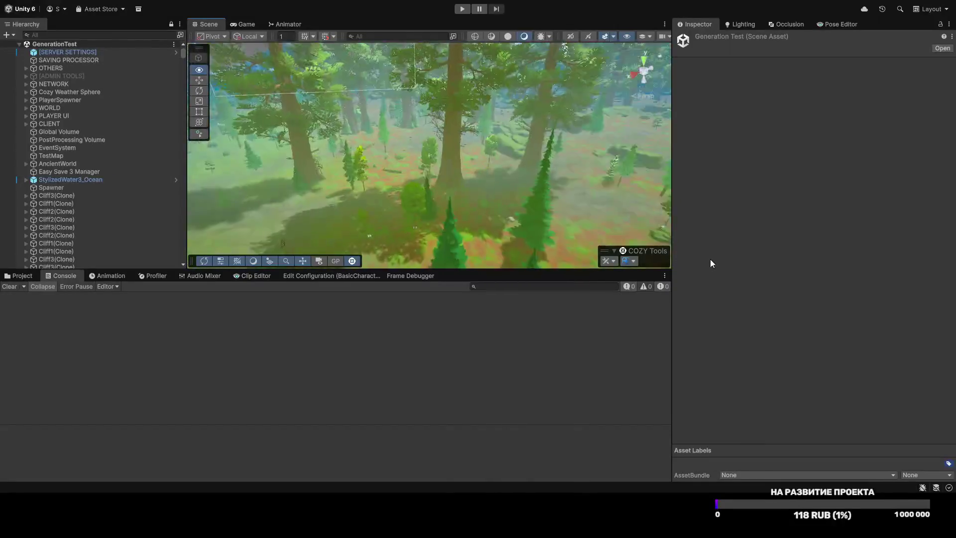
mouse_move(647, 149)
mouse_down()
mouse_move(526, 112)
mouse_move(570, 224)
mouse_move(615, 155)
mouse_move(575, 158)
mouse_move(496, 127)
mouse_move(501, 166)
mouse_up()
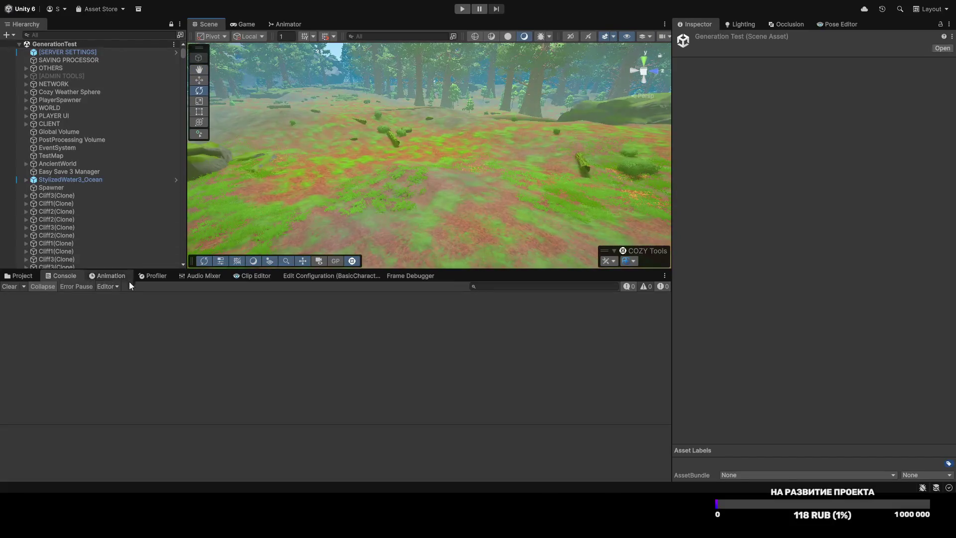
Step: Return to the Project window and drag the panel splitters to enlarge the Scene viewport
click(28, 275)
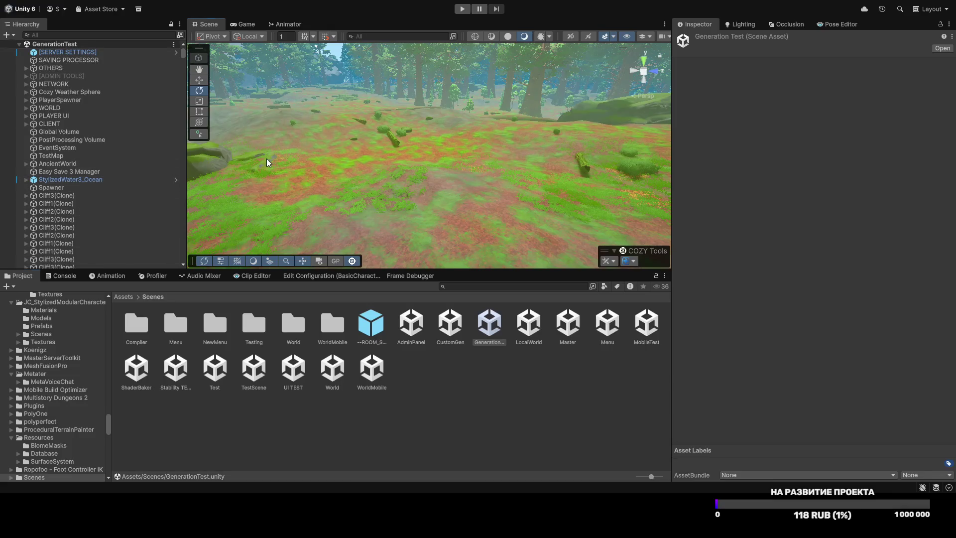
scroll(266, 162, up, 5)
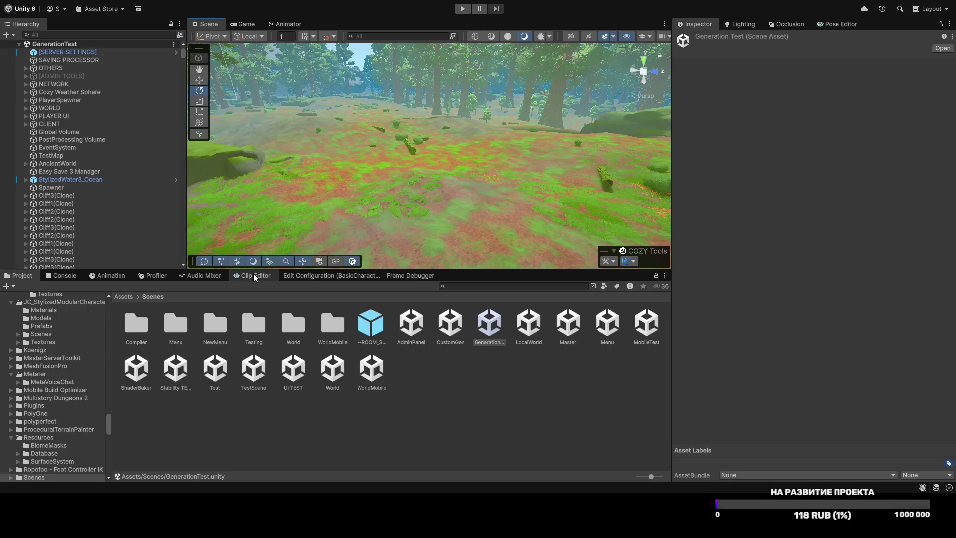
drag(302, 270, 304, 323)
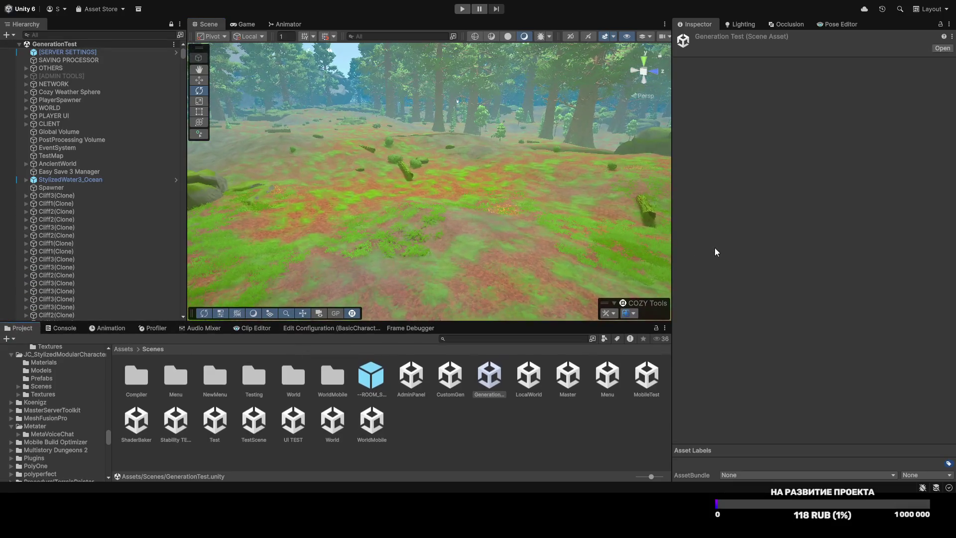
drag(674, 241, 751, 241)
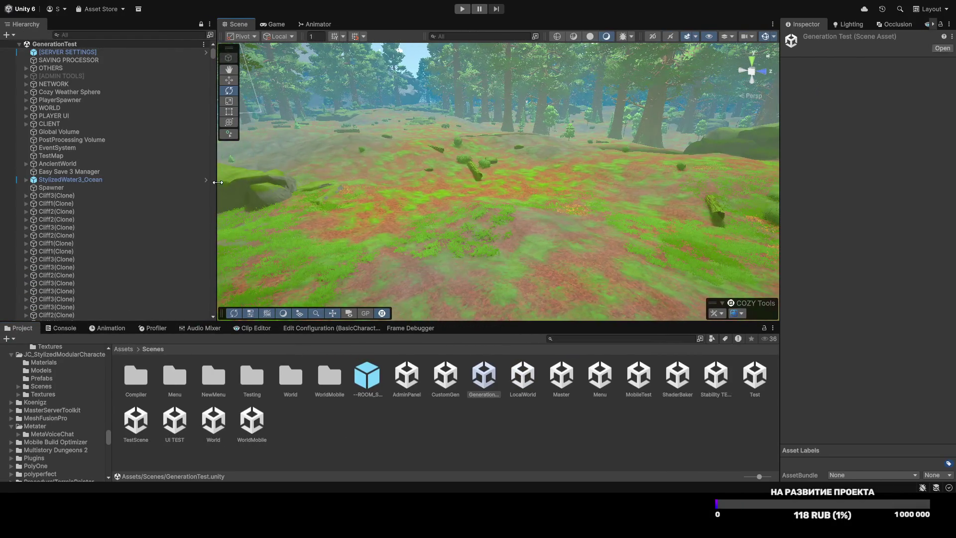
drag(217, 182, 172, 177)
drag(338, 183, 382, 293)
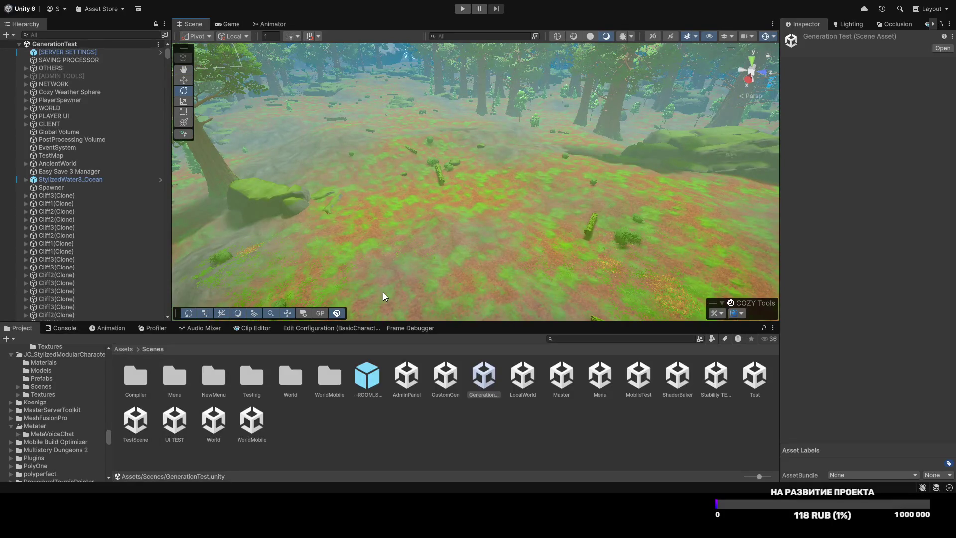
Step: Browse the Project window to Blink/Art/Animals/Stylized/Wolf/Wolf_Prefabs
click(124, 349)
double_click(366, 378)
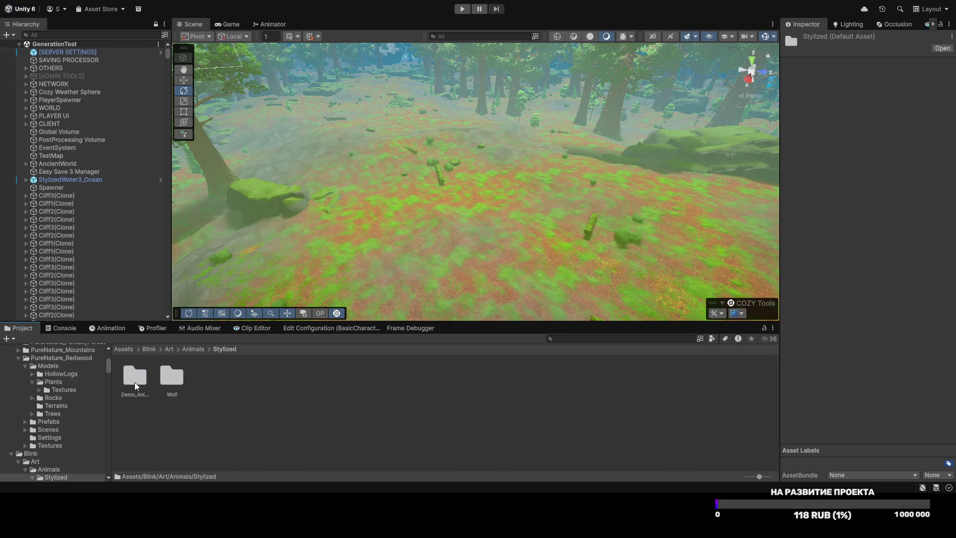
double_click(165, 383)
double_click(284, 381)
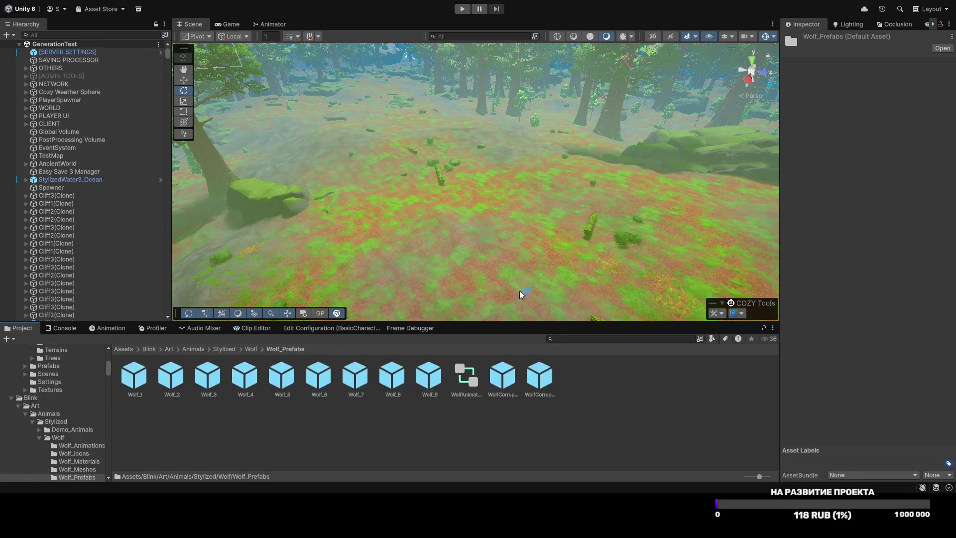
Step: Drop wolf prefabs into the forest clearing and delete them again
key(f)
mouse_move(450, 256)
mouse_down()
mouse_move(474, 265)
mouse_move(462, 254)
mouse_up()
key(Delete)
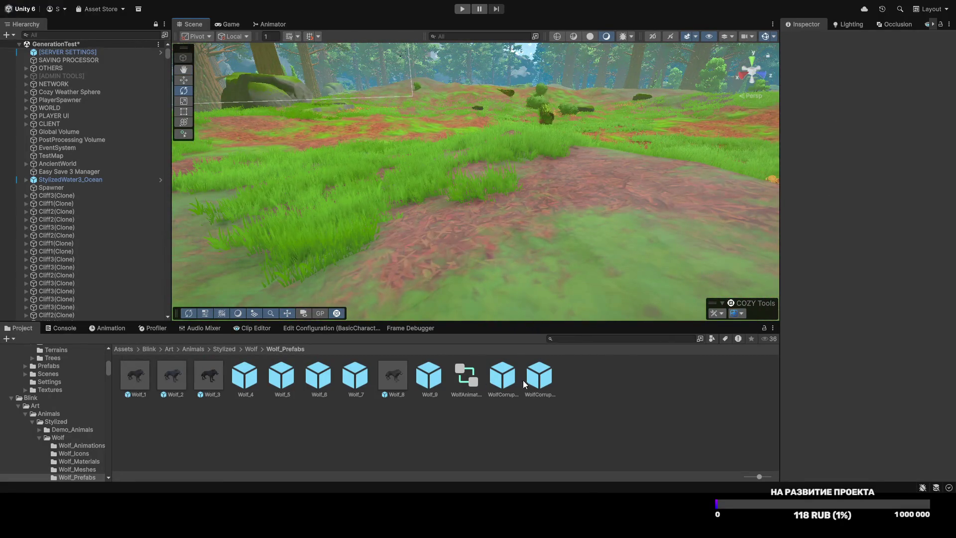
mouse_move(450, 207)
mouse_down()
mouse_move(496, 376)
mouse_move(464, 246)
mouse_move(438, 237)
mouse_up()
key(Delete)
key(Delete)
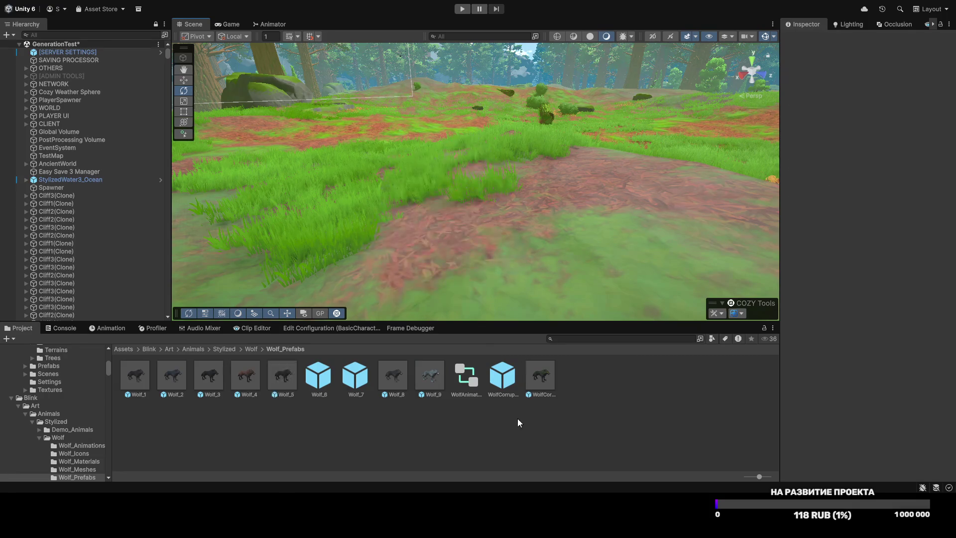
drag(387, 198, 417, 216)
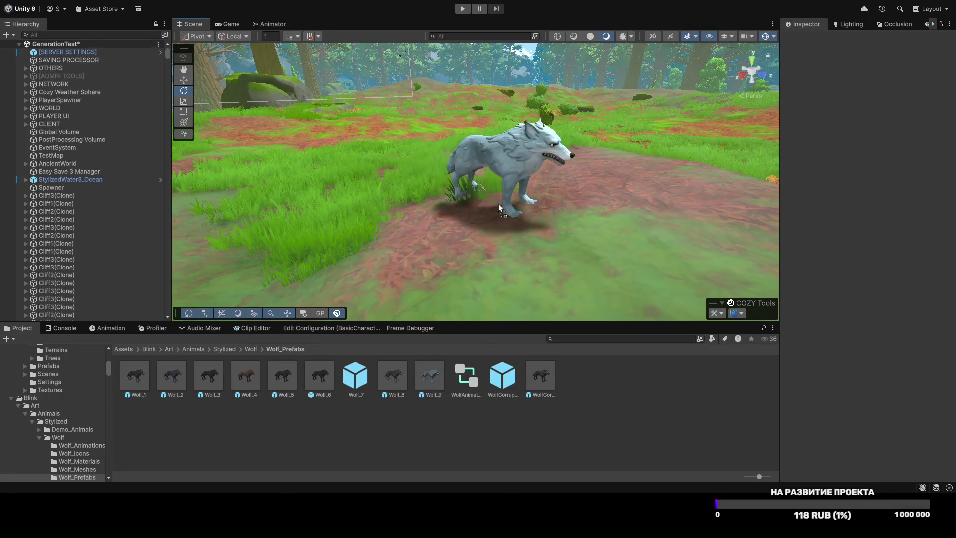
drag(499, 208, 338, 343)
Step: Try more wolf prefabs in the clearing, undo the placement, and return to the top Assets folder
drag(410, 239, 431, 387)
mouse_move(444, 238)
mouse_down()
mouse_move(388, 234)
mouse_move(457, 247)
mouse_move(312, 335)
mouse_up()
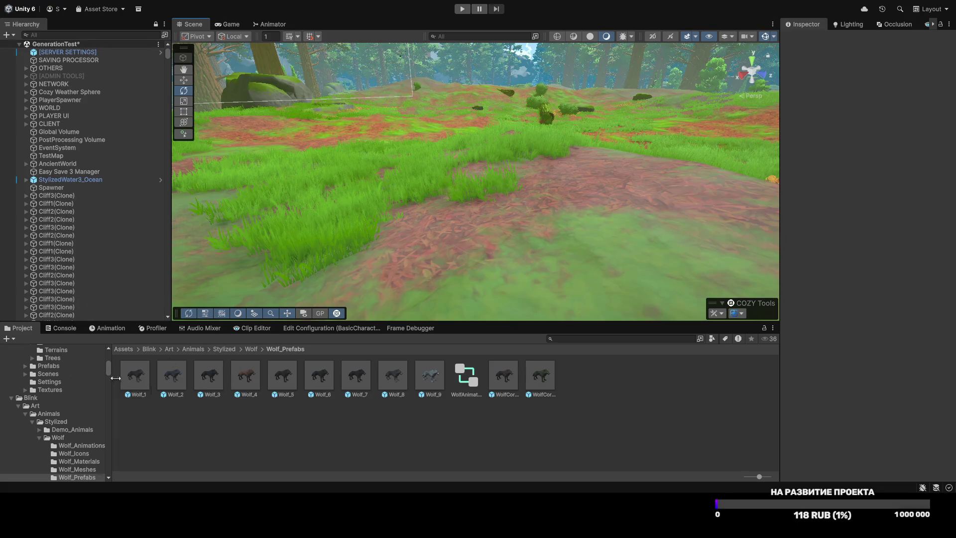
drag(281, 290, 416, 235)
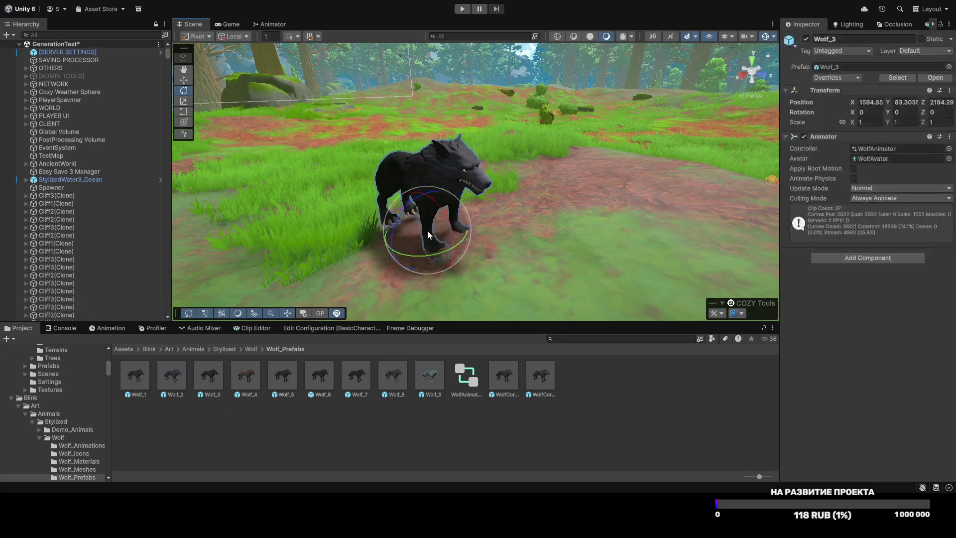
key(ctrl+z)
click(253, 349)
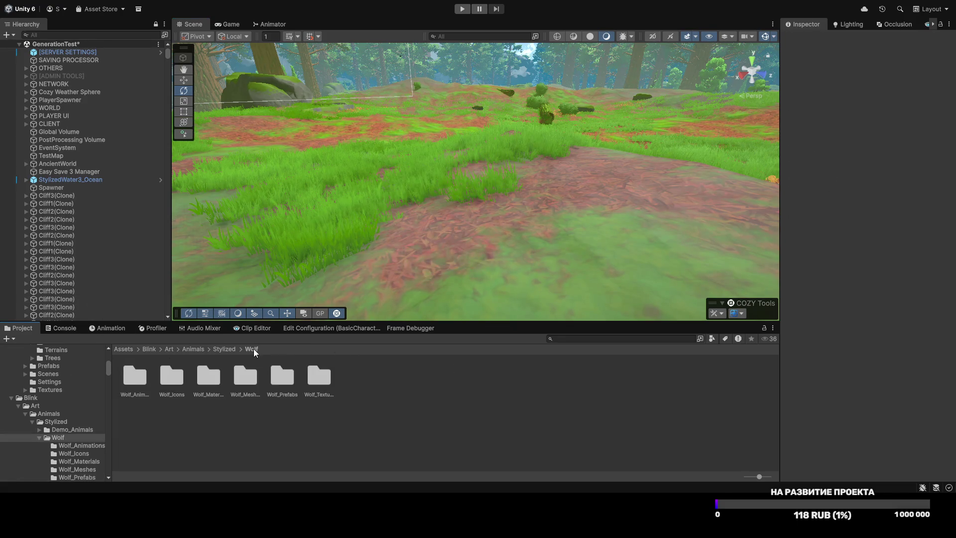
click(121, 349)
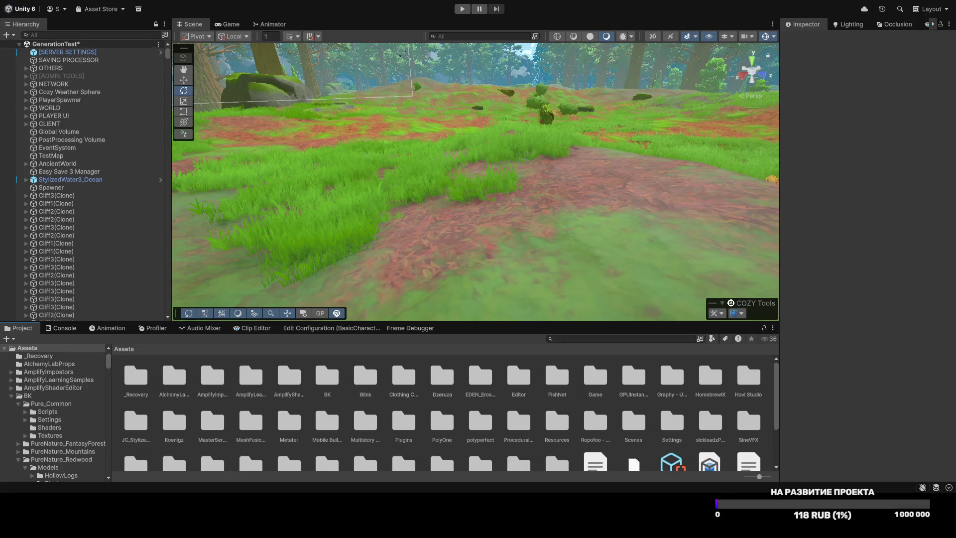
Step: Navigate Game/Graphics/TEST into the RPG - Stylized Fantasy Environment URP Ruins prefab folder
mouse_move(471, 224)
mouse_down()
mouse_move(461, 249)
mouse_move(445, 158)
mouse_move(428, 156)
mouse_move(438, 152)
mouse_move(488, 199)
mouse_up()
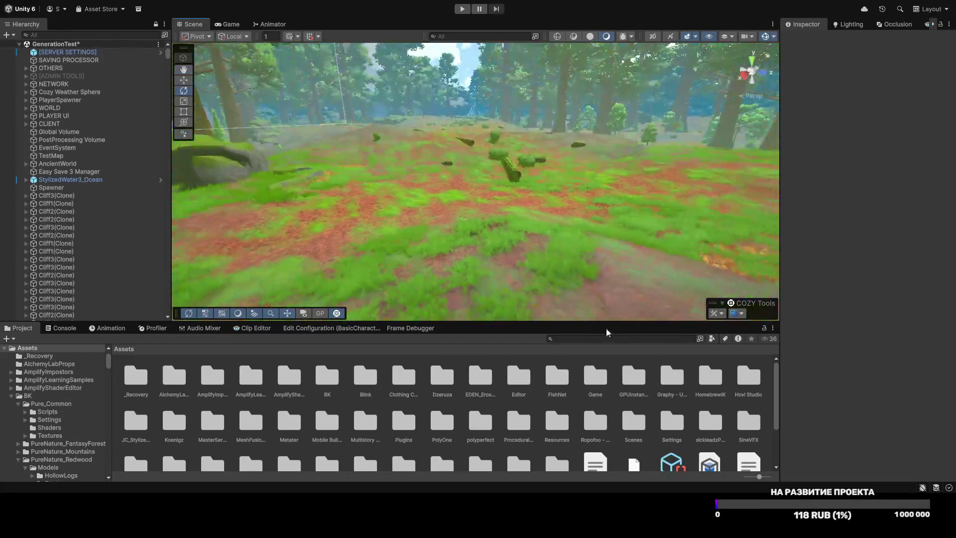
double_click(594, 391)
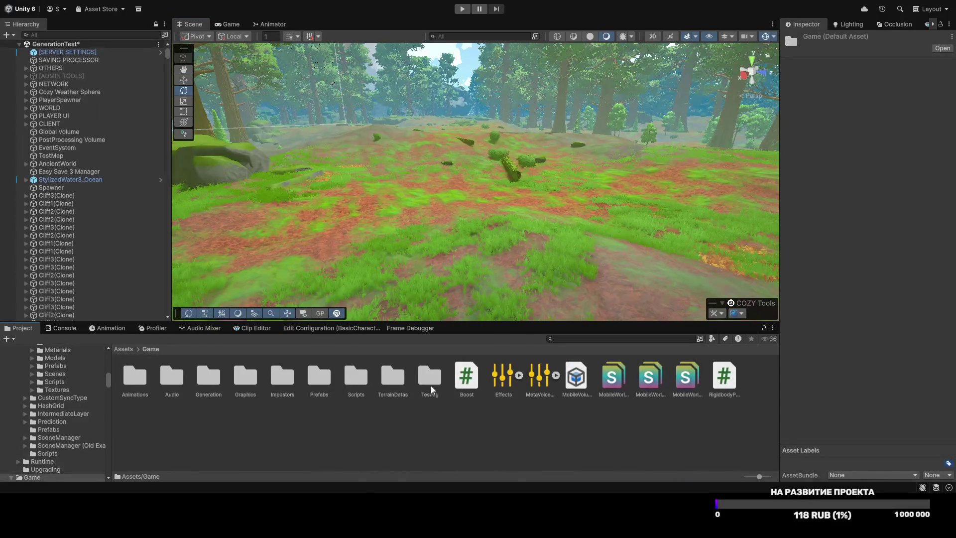
double_click(238, 381)
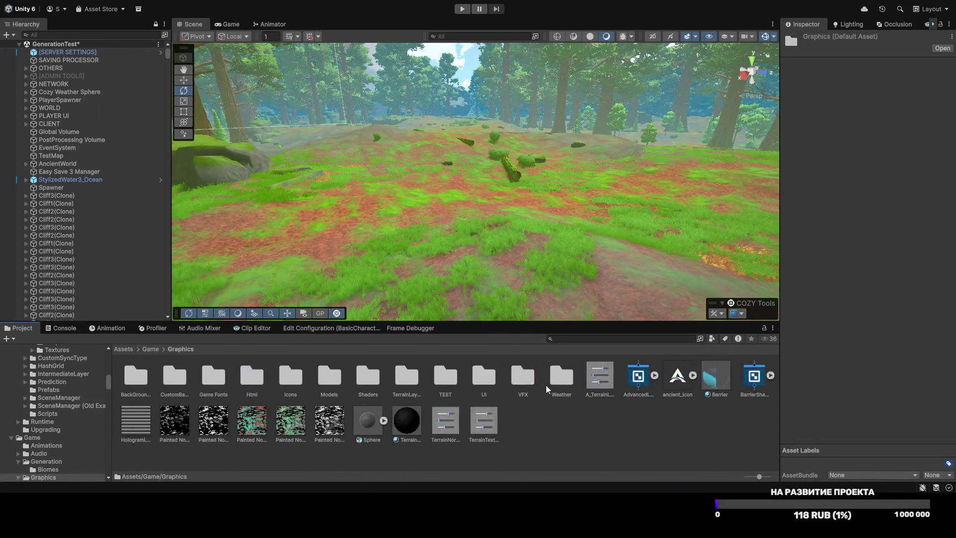
double_click(444, 384)
double_click(144, 378)
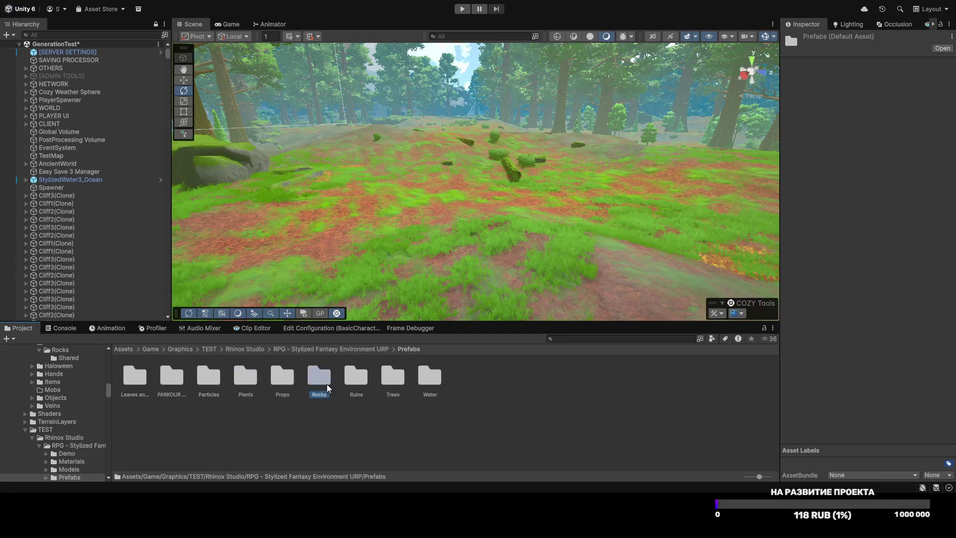
double_click(327, 388)
double_click(172, 377)
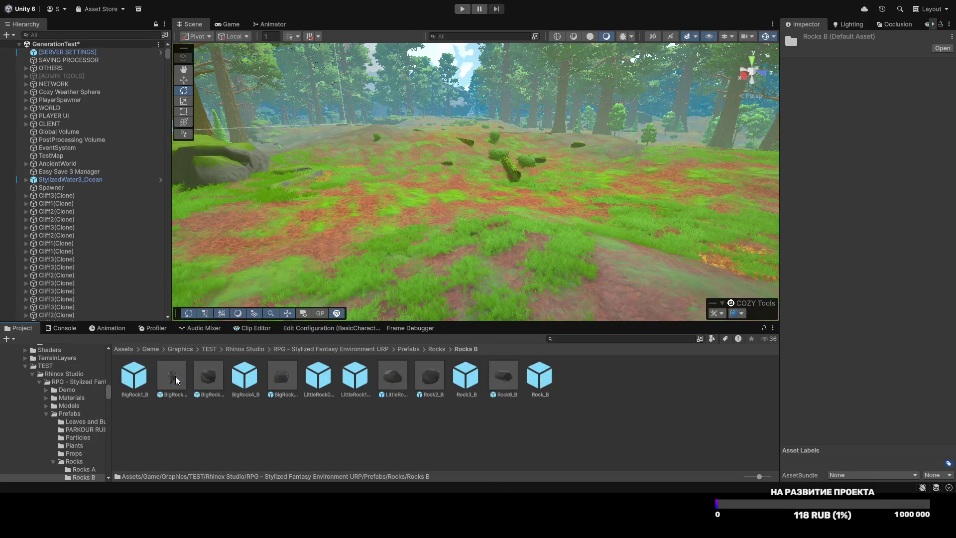
key(BackSpace)
key(BackSpace)
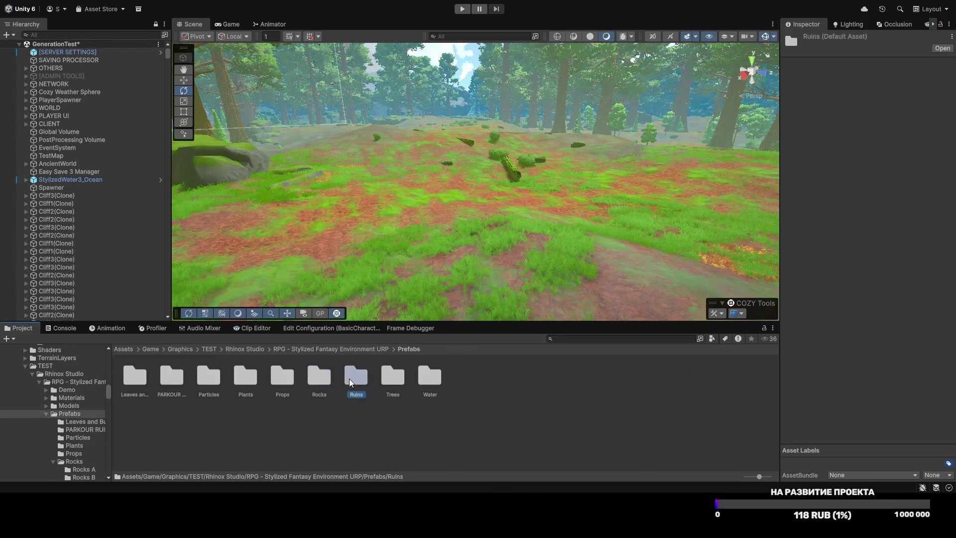
double_click(350, 383)
Step: Enlarge the Project panel, test-drop BigPillar_C and undo it, then inspect BigPillar_A
mouse_move(435, 269)
mouse_down()
mouse_move(420, 273)
mouse_move(435, 262)
mouse_move(431, 292)
mouse_move(428, 284)
mouse_up()
scroll(554, 443, down, 3)
drag(461, 324, 461, 289)
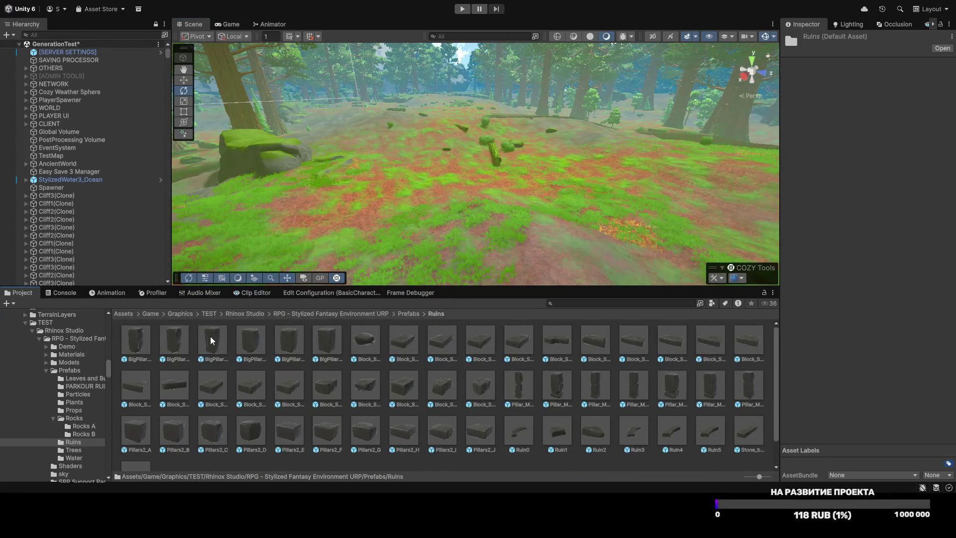
drag(409, 211, 393, 216)
key(ctrl+z)
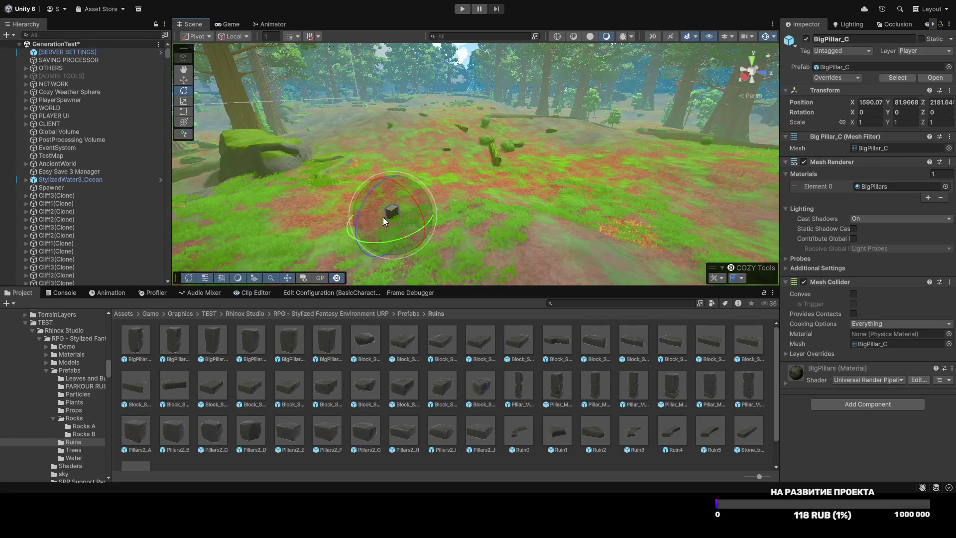
key(ctrl+z)
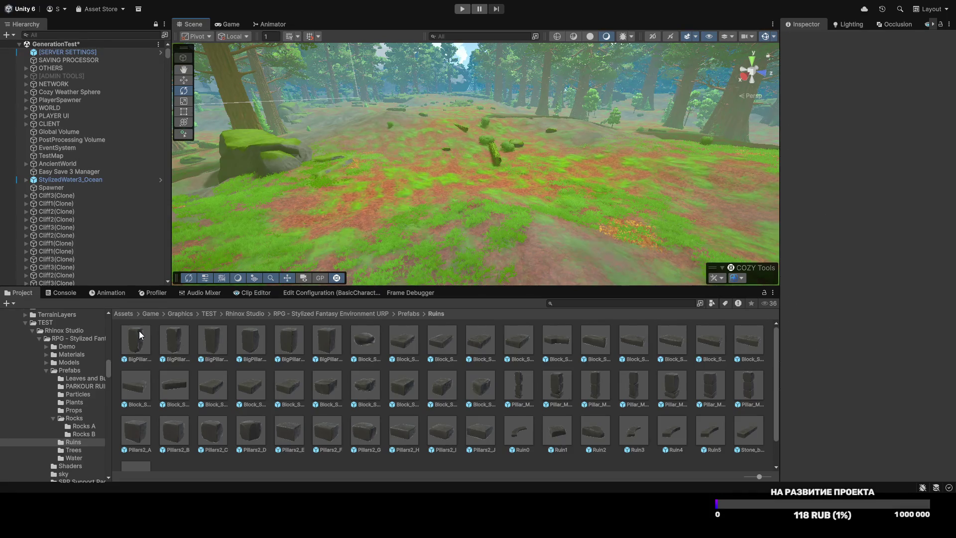
click(140, 335)
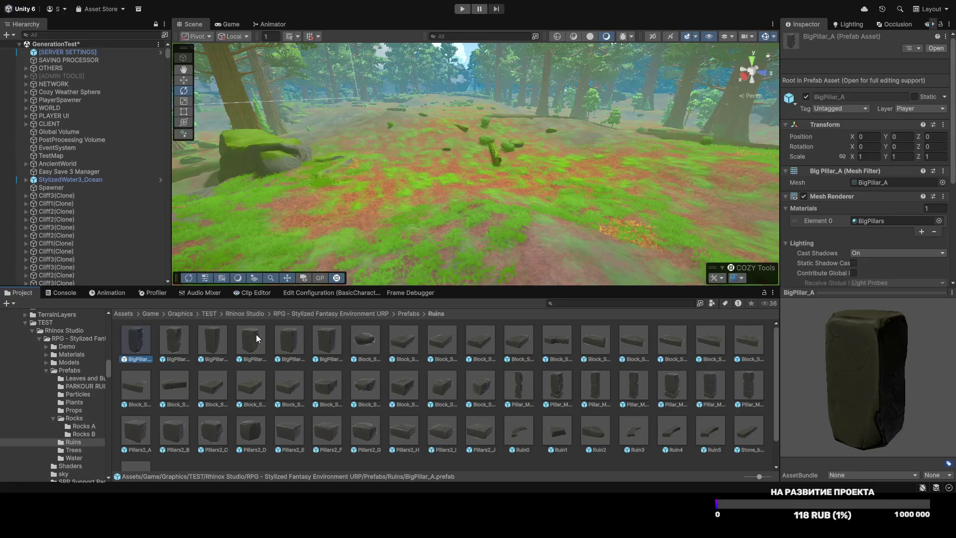
mouse_move(477, 227)
mouse_down()
mouse_move(386, 220)
mouse_move(383, 199)
mouse_move(374, 220)
mouse_move(246, 303)
mouse_move(407, 305)
mouse_move(435, 414)
mouse_move(315, 308)
mouse_move(335, 301)
mouse_move(270, 292)
mouse_move(271, 303)
mouse_move(225, 270)
mouse_move(631, 261)
mouse_move(635, 298)
mouse_move(614, 275)
mouse_move(715, 279)
mouse_move(438, 298)
mouse_move(842, 265)
mouse_move(847, 246)
mouse_move(826, 271)
mouse_move(727, 245)
mouse_move(858, 267)
mouse_move(179, 305)
mouse_up()
Step: Fly the maximized Scene view to the forest clearing, restore the layout, and place a BigPillar_F pillar
key(shift+space)
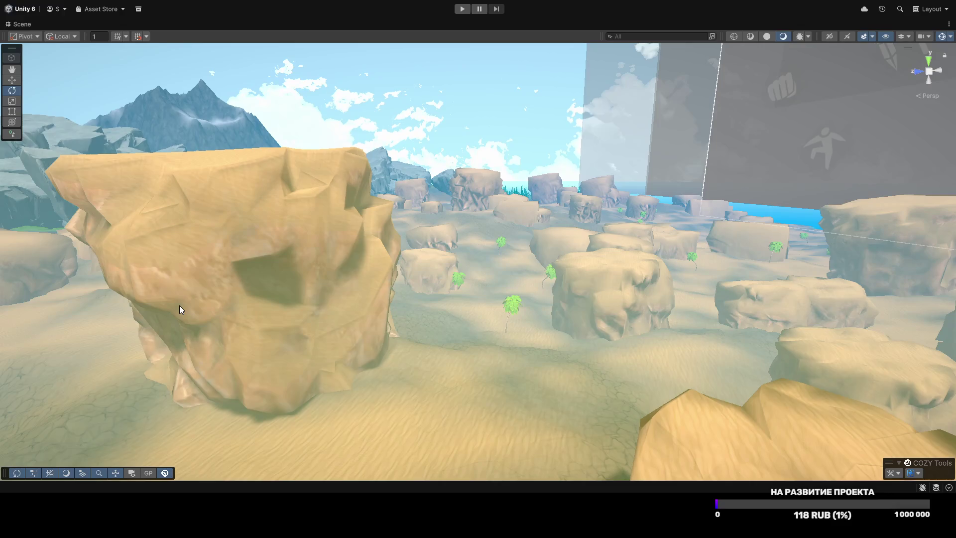
mouse_move(40, 189)
mouse_down()
mouse_move(363, 213)
mouse_move(320, 235)
mouse_move(294, 226)
mouse_move(564, 360)
mouse_move(939, 277)
mouse_move(761, 190)
mouse_move(885, 224)
mouse_move(15, 221)
mouse_move(583, 301)
mouse_move(707, 247)
mouse_move(770, 177)
mouse_move(16, 243)
mouse_move(413, 326)
mouse_move(506, 281)
mouse_move(486, 282)
mouse_move(450, 353)
mouse_up()
key(w)
mouse_move(461, 333)
mouse_down()
mouse_move(437, 339)
mouse_move(431, 368)
mouse_move(424, 315)
mouse_up()
key(shift+space)
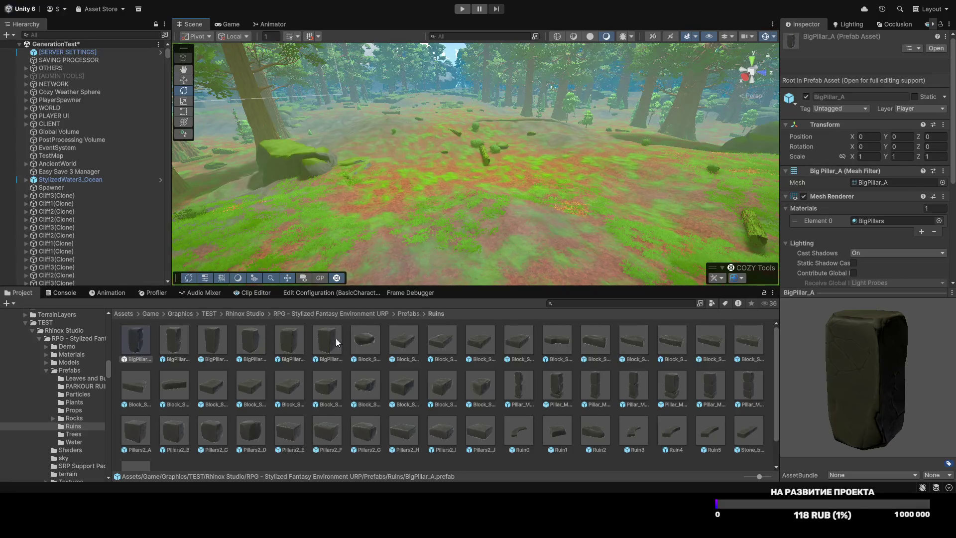
drag(325, 348, 431, 214)
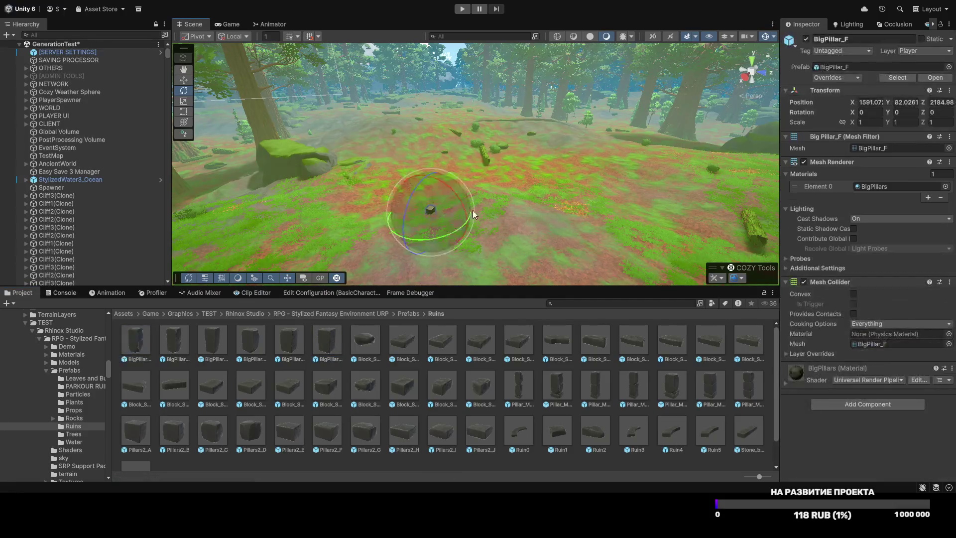
Step: Delete the test BigPillar from the scene and cancel dragging in another Ruins piece
scroll(354, 232, up, 5)
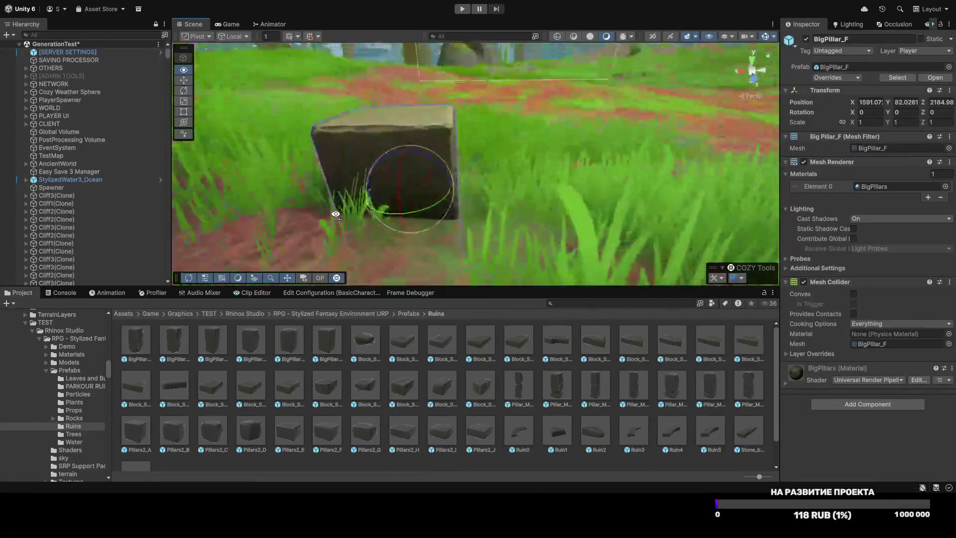
scroll(331, 203, down, 6)
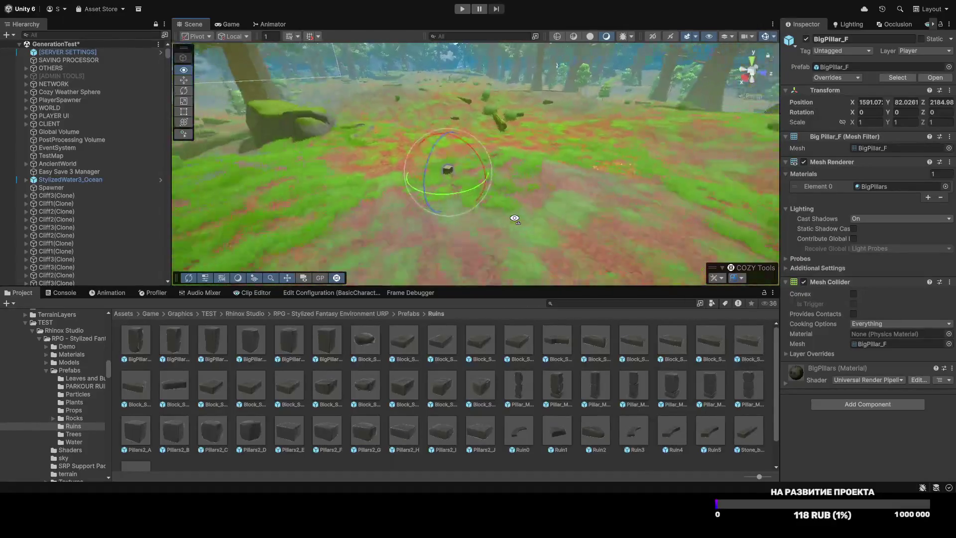
key(Delete)
scroll(276, 380, down, 2)
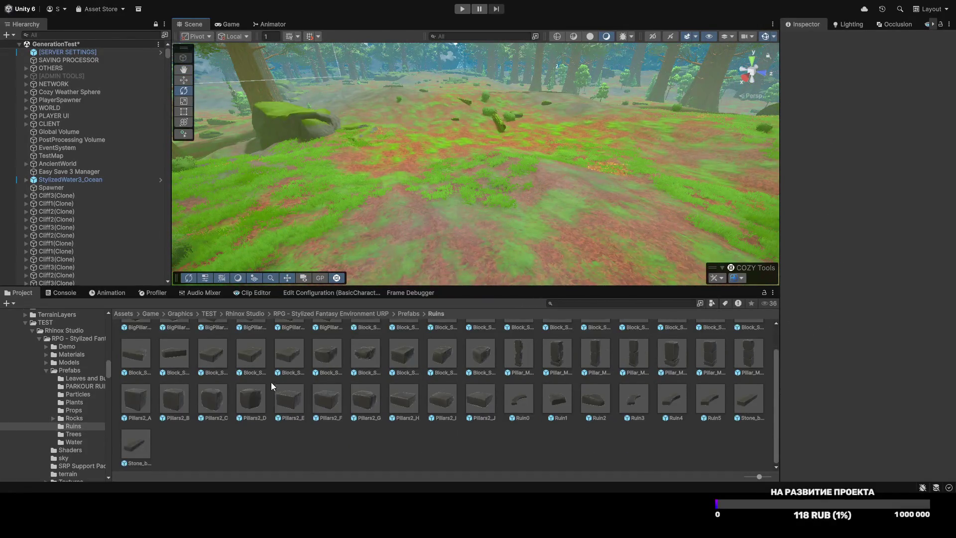
mouse_move(456, 178)
mouse_down()
mouse_move(178, 295)
mouse_move(397, 321)
mouse_up()
Step: Navigate the Project breadcrumb up to Graphics, then into Models > Dungeons
click(409, 313)
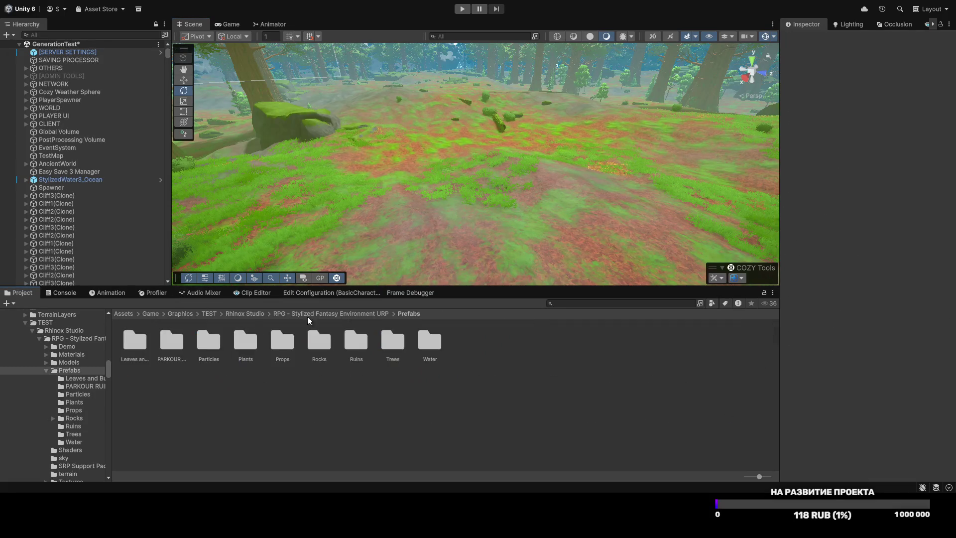
click(211, 343)
click(364, 345)
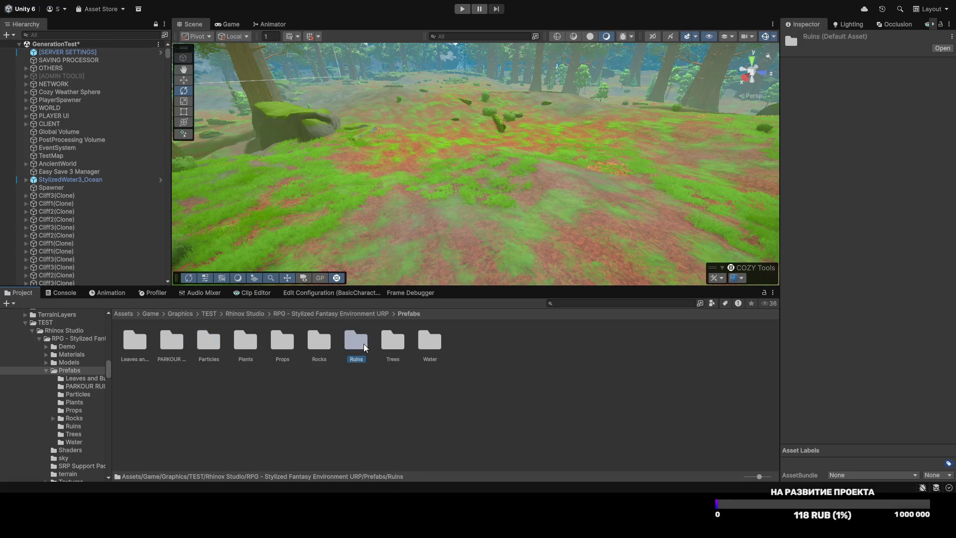
click(209, 313)
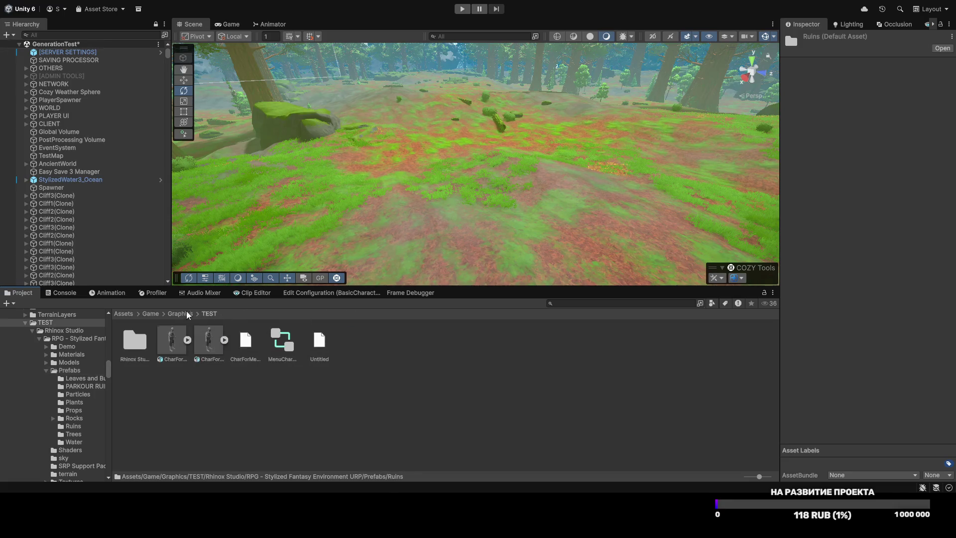
click(180, 313)
double_click(329, 350)
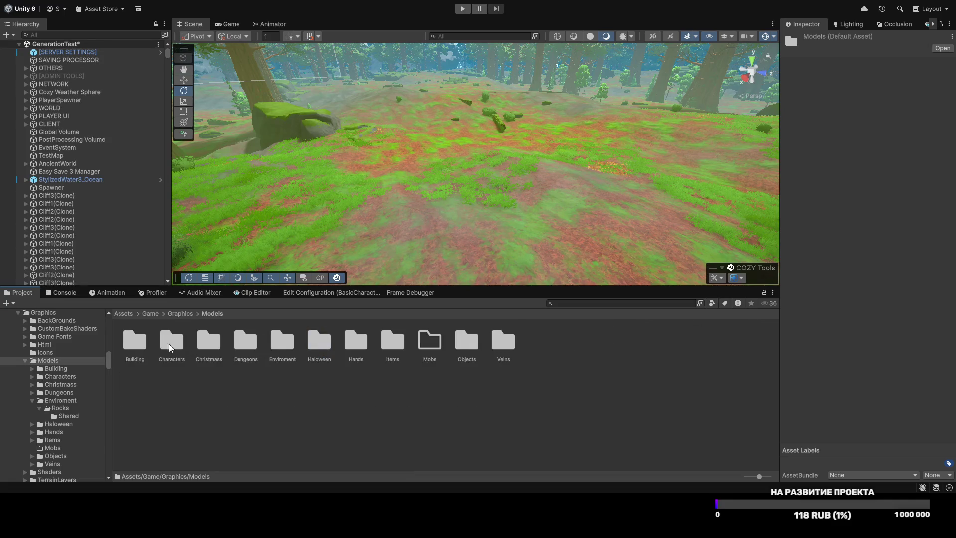
double_click(249, 346)
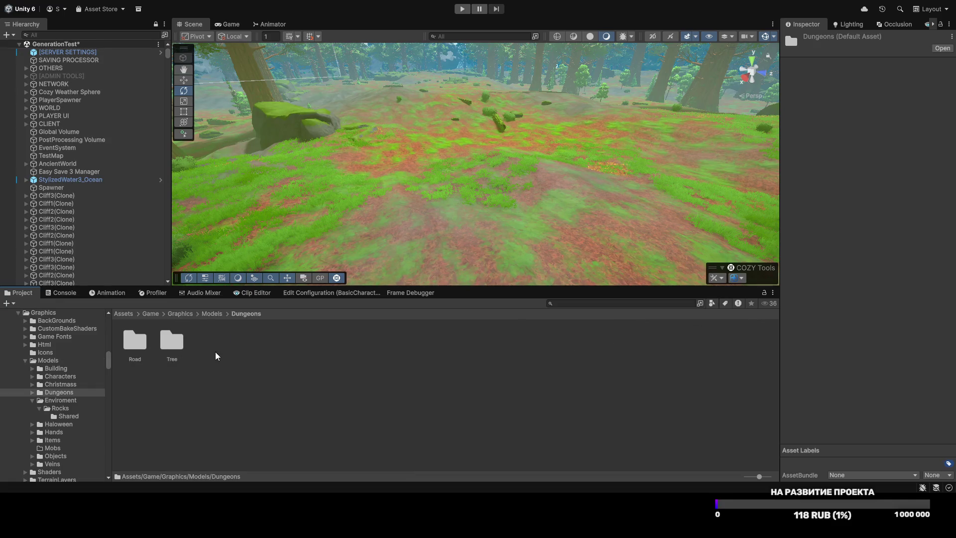
Step: Create a new folder named Pyramid in Dungeons and open it
key(ctrl+shift+n)
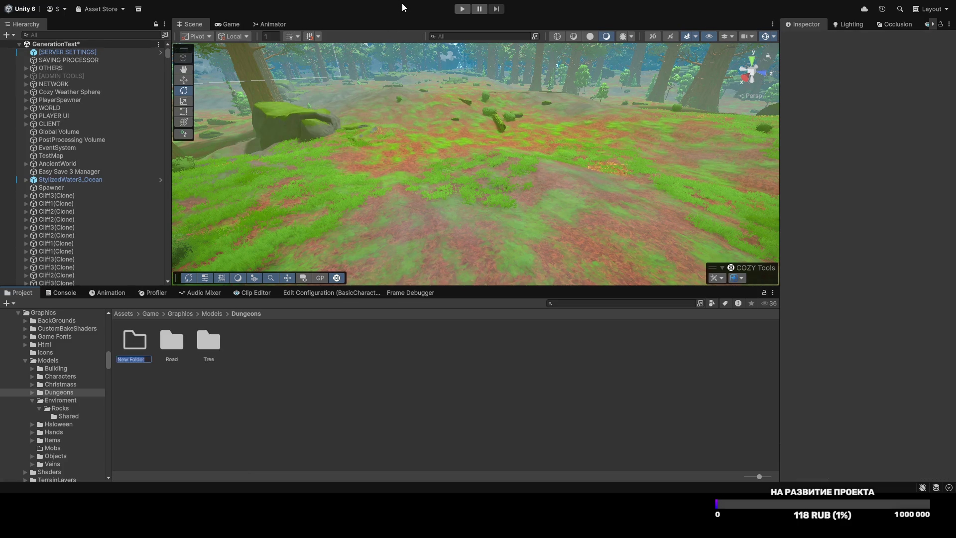
text(yramid)
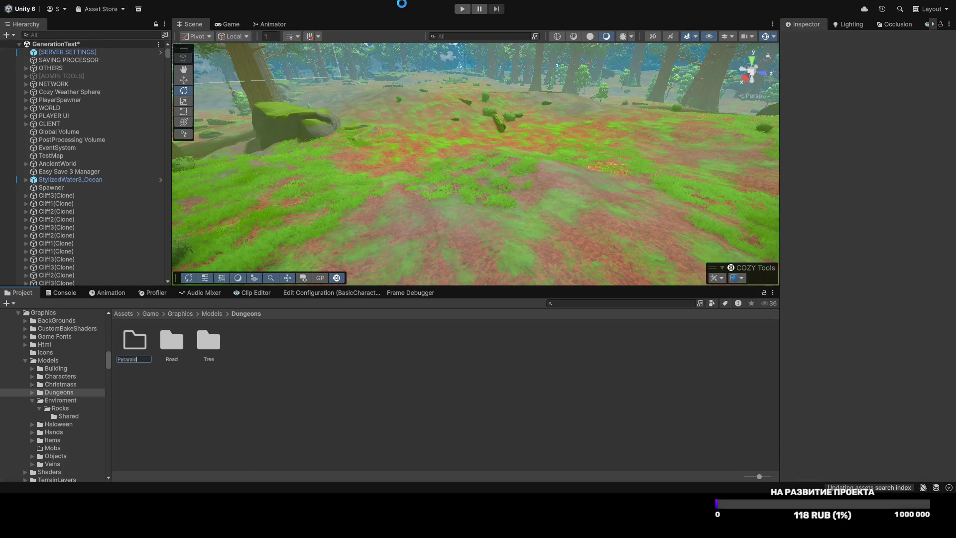
key(Return)
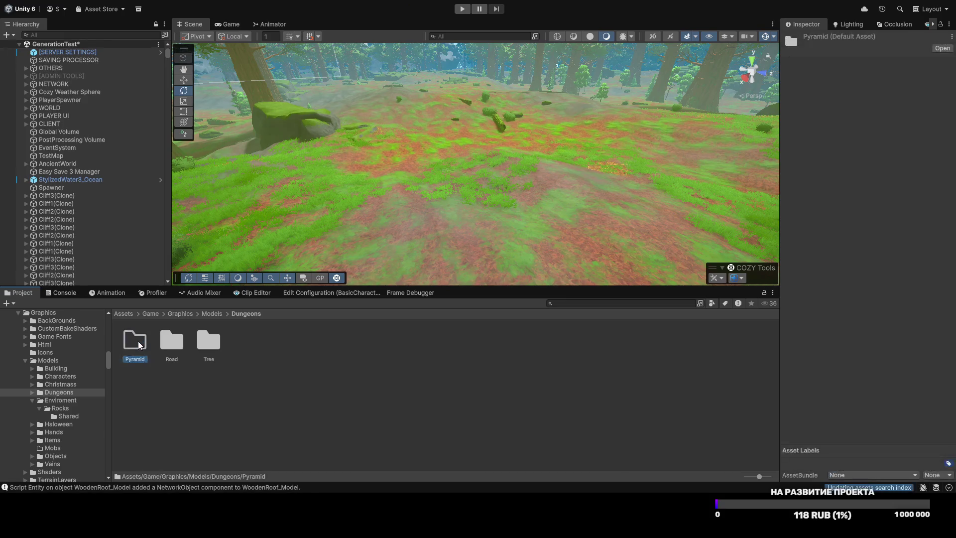
double_click(139, 341)
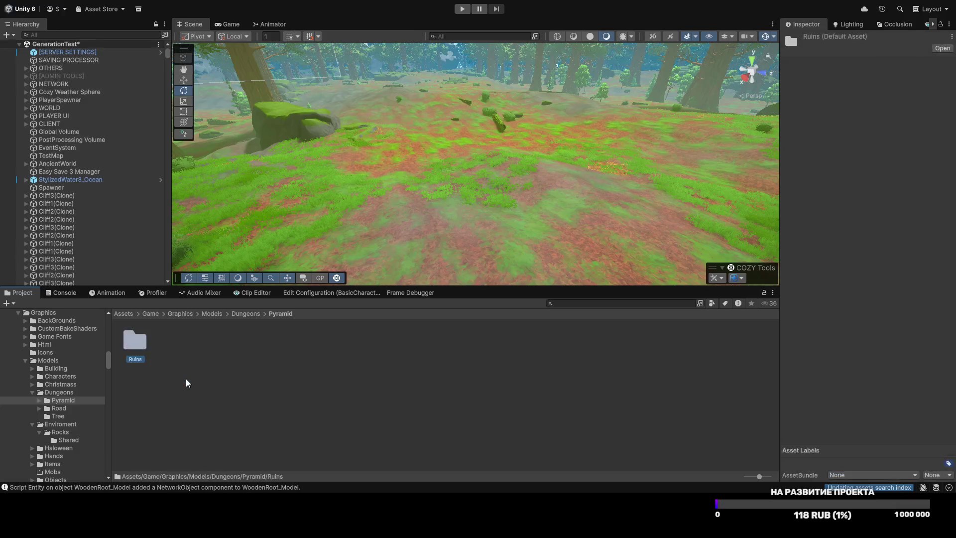
Step: Open Pyramid > Ruins, select all 52 prefabs from BigPillar_A, and set Scale X, Y, Z to 3
double_click(138, 355)
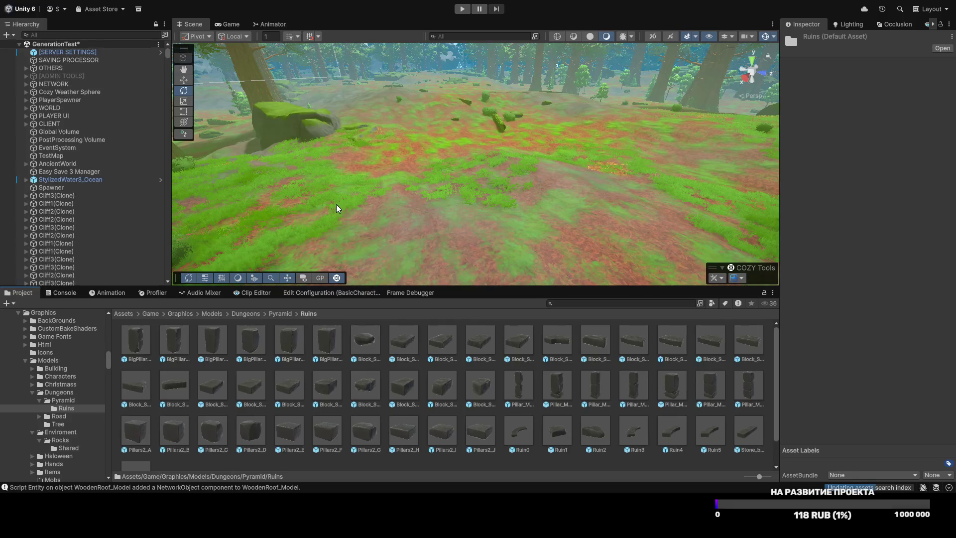
drag(394, 285, 397, 278)
mouse_move(388, 195)
mouse_down()
mouse_move(432, 171)
mouse_move(385, 204)
mouse_up()
click(136, 333)
scroll(191, 431, down, 1)
click(869, 157)
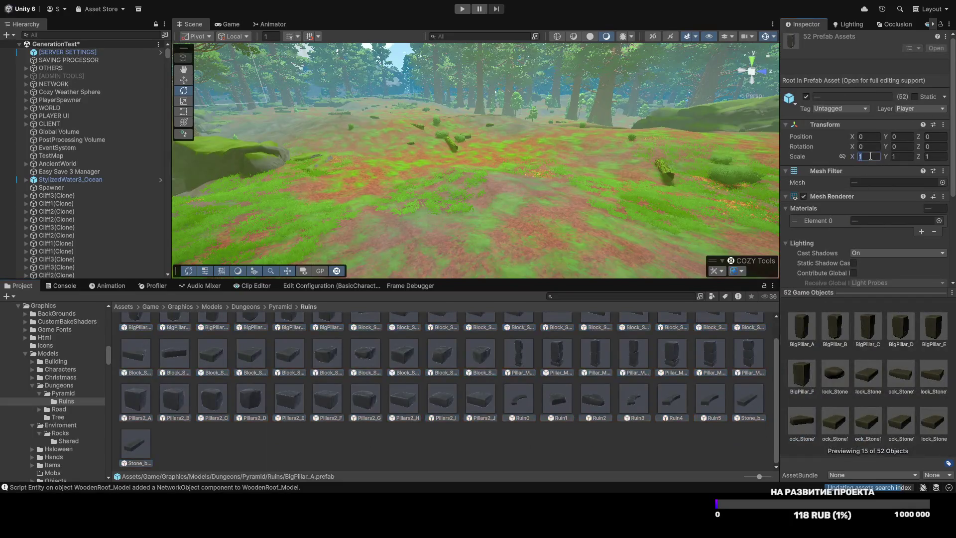
text(3)
click(901, 157)
text(3)
click(929, 157)
text(3)
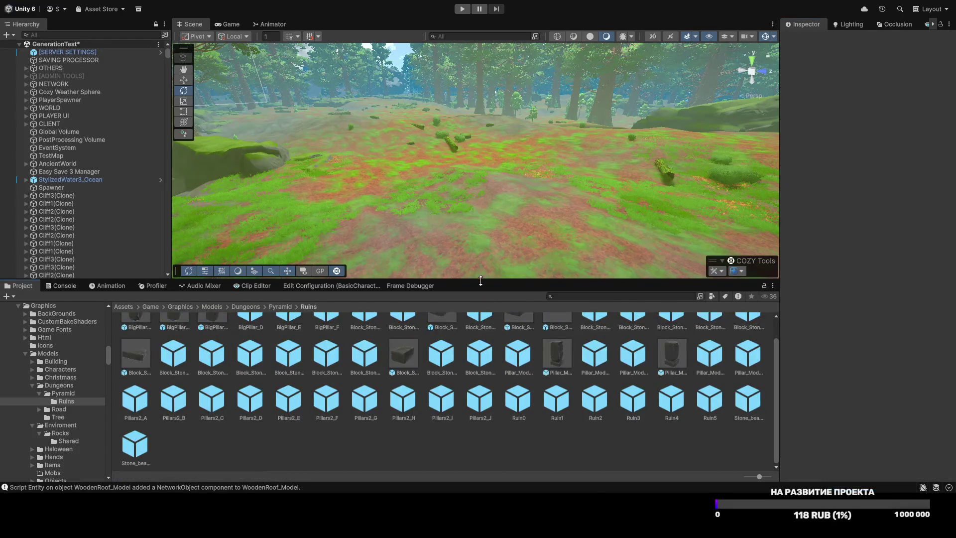
Step: Lay the BigPillar_A–F prefabs flat by setting their X rotation to 90
drag(481, 282, 482, 261)
mouse_move(561, 131)
mouse_down()
mouse_move(550, 222)
mouse_move(498, 219)
mouse_up()
mouse_move(366, 401)
mouse_down()
mouse_move(376, 201)
mouse_move(383, 198)
mouse_up()
key(ctrl+z)
click(331, 306)
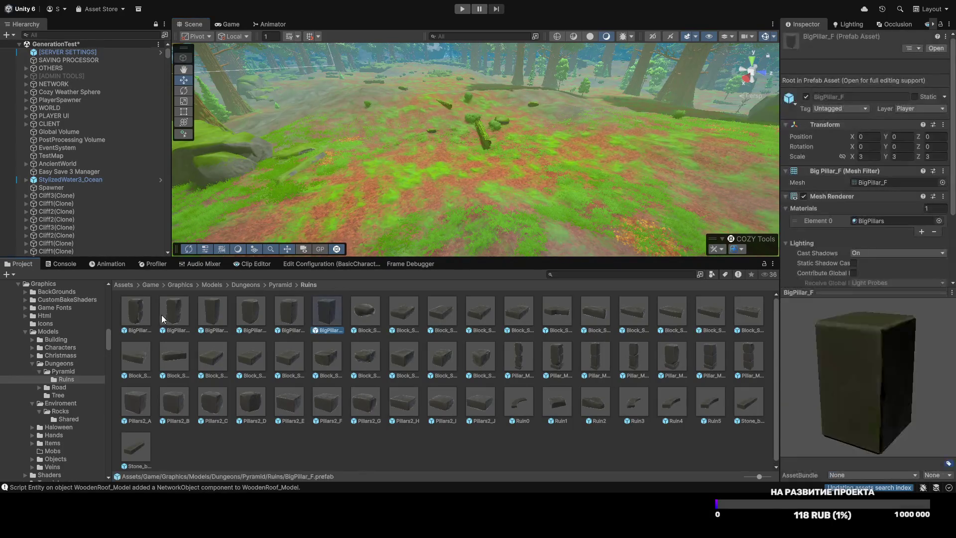
shift+click(141, 315)
click(868, 146)
text(90)
click(159, 333)
Step: Place the first flat BigPillar block in the clearing
mouse_move(321, 223)
mouse_down()
mouse_move(378, 204)
mouse_move(408, 173)
mouse_move(398, 193)
mouse_move(415, 202)
mouse_up()
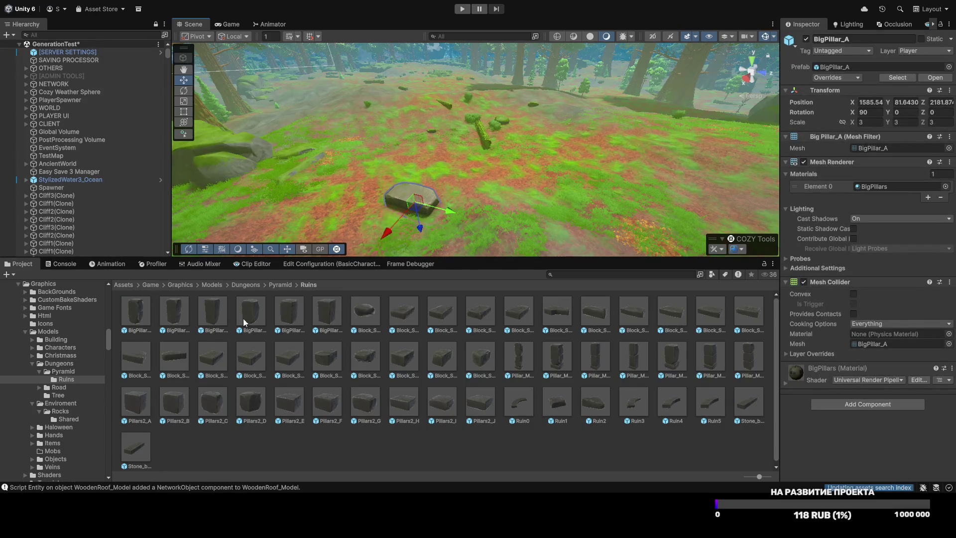
key(Delete)
mouse_move(337, 210)
mouse_down()
mouse_move(407, 163)
mouse_move(397, 154)
mouse_move(518, 162)
mouse_move(471, 148)
mouse_move(319, 157)
mouse_move(367, 148)
mouse_move(352, 140)
mouse_move(344, 150)
mouse_up()
drag(521, 337, 441, 199)
key(ctrl+z)
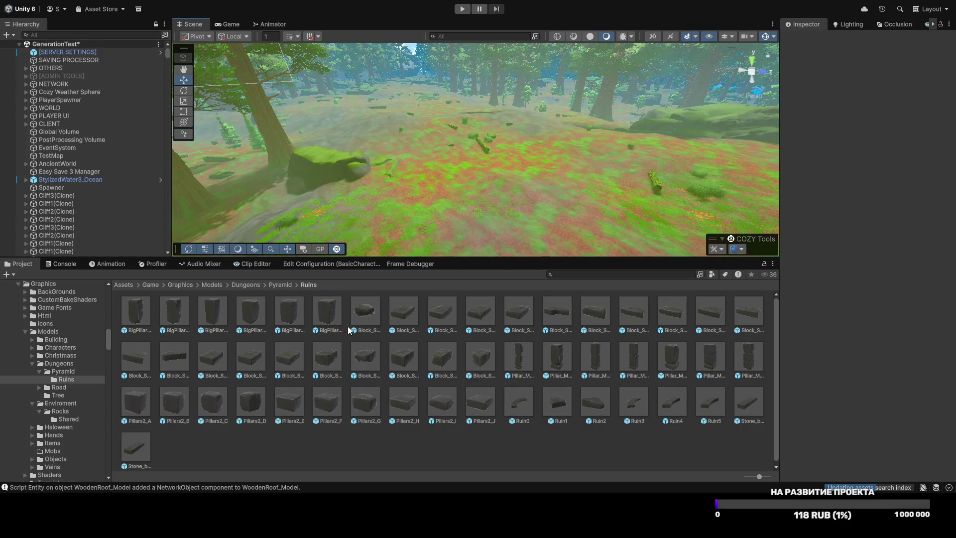
mouse_move(314, 309)
mouse_down()
mouse_move(395, 213)
mouse_move(441, 202)
mouse_move(473, 222)
mouse_move(375, 234)
mouse_move(342, 222)
mouse_move(354, 223)
mouse_up()
key(e)
mouse_move(486, 188)
mouse_down()
mouse_move(554, 271)
mouse_move(559, 184)
mouse_move(494, 167)
mouse_move(495, 155)
mouse_up()
key(ctrl+z)
Step: Add more BigPillar blocks into a row of four, with a Pillar_M post beside it
drag(291, 305, 447, 174)
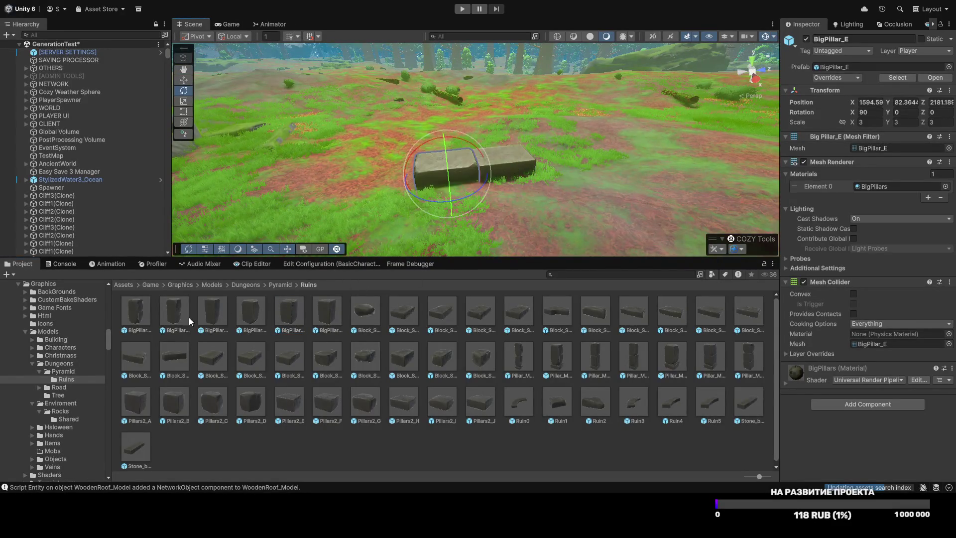
mouse_move(245, 314)
mouse_down()
mouse_move(338, 199)
mouse_move(387, 183)
mouse_up()
mouse_move(204, 309)
mouse_down()
mouse_move(292, 190)
mouse_move(525, 172)
mouse_move(556, 158)
mouse_move(554, 191)
mouse_up()
key(w)
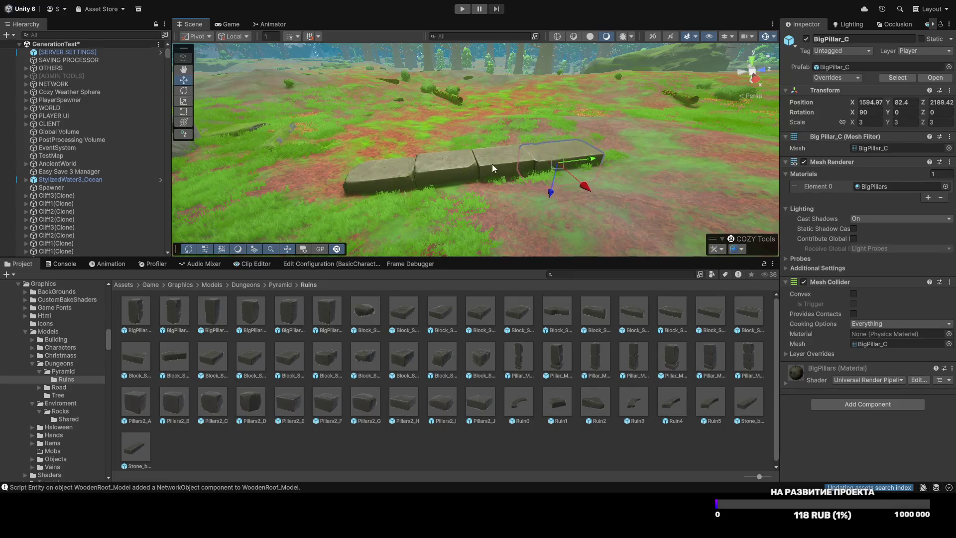
mouse_move(441, 166)
mouse_down()
mouse_move(413, 166)
mouse_move(405, 208)
mouse_move(396, 196)
mouse_move(367, 214)
mouse_move(497, 219)
mouse_up()
mouse_move(628, 356)
mouse_down()
mouse_move(583, 266)
mouse_move(491, 188)
mouse_move(476, 188)
mouse_move(478, 177)
mouse_up()
Step: Set a second Pillar_M post on the ground next to the first
drag(566, 160, 647, 169)
mouse_move(751, 363)
mouse_down()
mouse_move(506, 187)
mouse_move(506, 204)
mouse_up()
drag(507, 160, 508, 165)
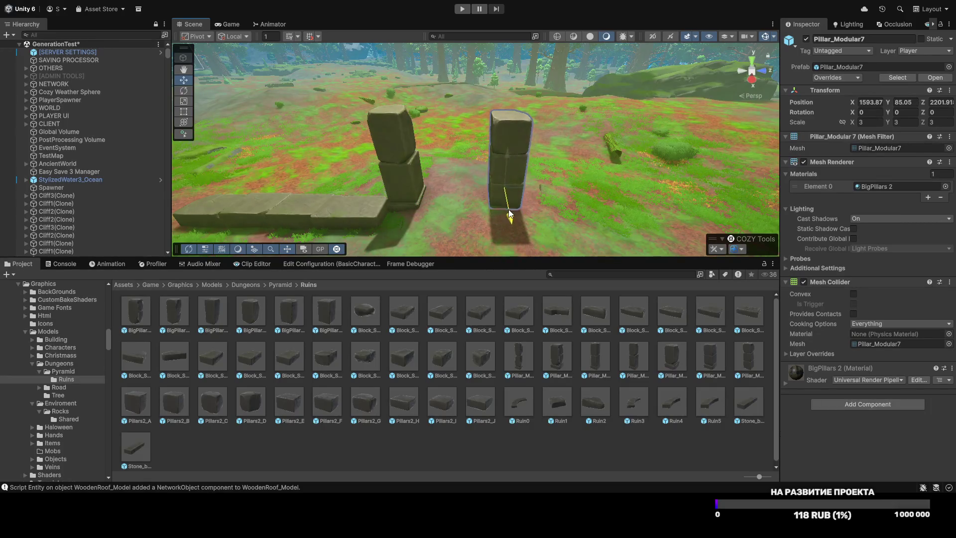
drag(535, 194, 543, 192)
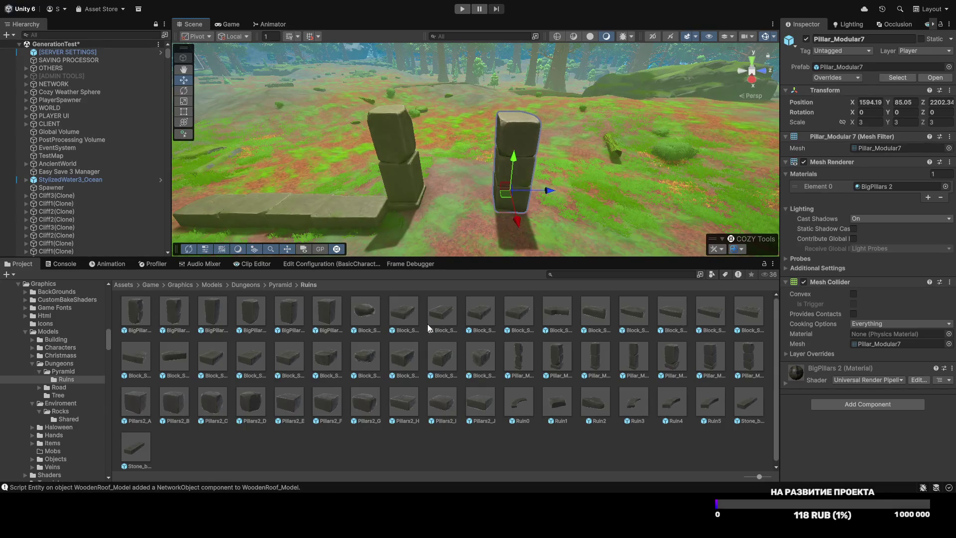
mouse_move(255, 338)
mouse_down()
mouse_move(304, 287)
mouse_move(455, 207)
mouse_move(464, 165)
mouse_move(452, 190)
mouse_up()
key(Delete)
key(Delete)
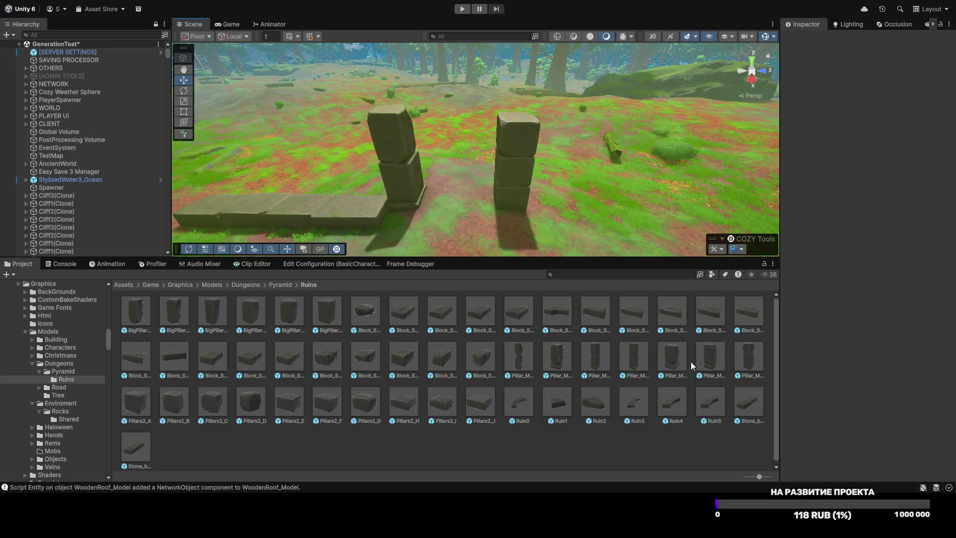
Step: Place Stone_beam0 and lift it onto the two pillars as a lintel
mouse_move(748, 402)
mouse_down()
mouse_move(446, 194)
mouse_move(459, 208)
mouse_move(345, 208)
mouse_move(302, 181)
mouse_up()
key(e)
key(w)
mouse_move(459, 170)
mouse_down()
mouse_move(447, 70)
mouse_move(453, 77)
mouse_up()
drag(447, 167, 441, 142)
Step: Check the arch, nudge the beam along X, and select the low row's blocks
click(489, 204)
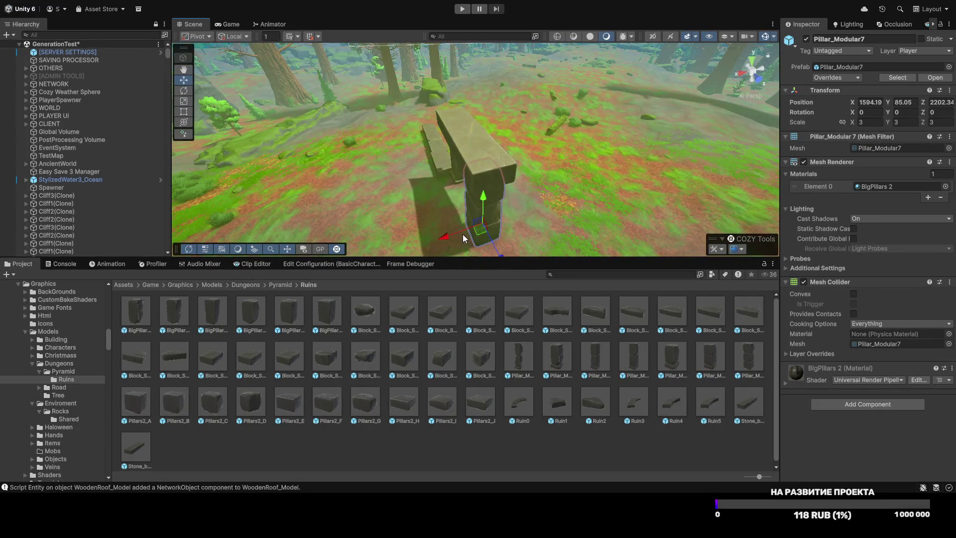
mouse_move(431, 191)
mouse_down()
mouse_move(633, 217)
mouse_move(699, 143)
mouse_up()
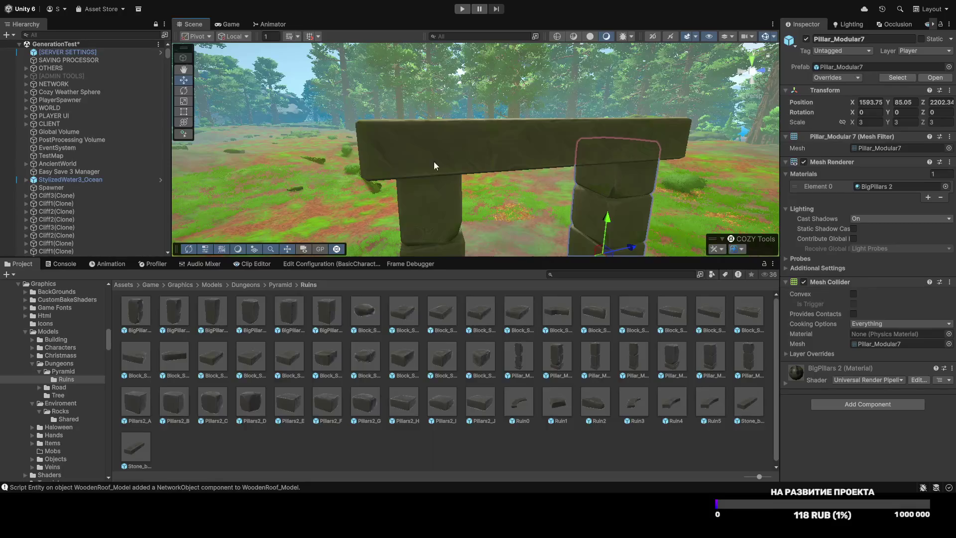
scroll(434, 166, down, 5)
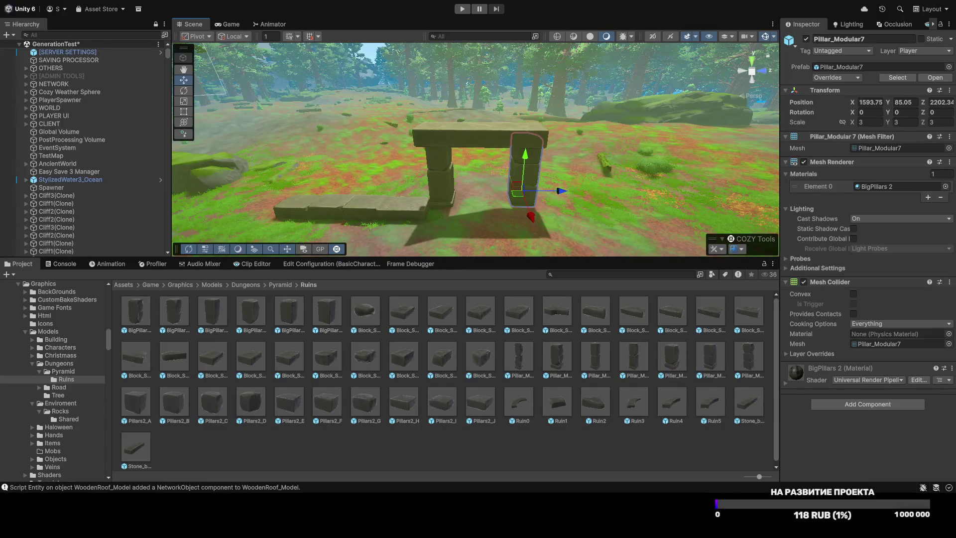
drag(527, 219, 776, 240)
click(503, 149)
mouse_move(510, 130)
mouse_down()
mouse_move(333, 62)
mouse_move(299, 80)
mouse_move(404, 119)
mouse_move(408, 221)
mouse_move(386, 277)
mouse_move(417, 220)
mouse_up()
click(391, 190)
shift+click(381, 189)
shift+click(350, 178)
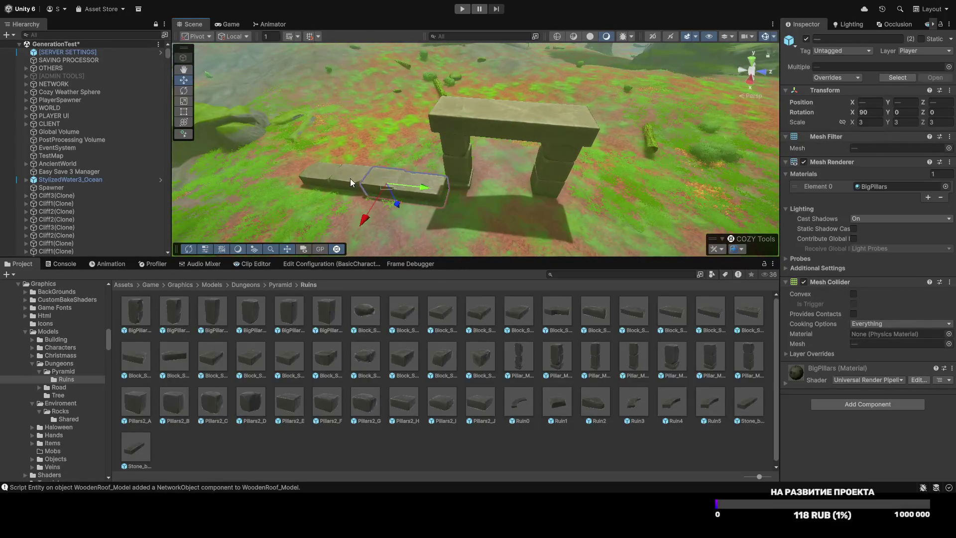
Step: Duplicate the row of four stone blocks
shift+click(324, 174)
mouse_move(288, 214)
mouse_down()
mouse_move(464, 143)
mouse_move(520, 213)
mouse_move(492, 91)
mouse_move(500, 247)
mouse_move(307, 208)
mouse_move(498, 235)
mouse_move(445, 238)
mouse_move(473, 200)
mouse_move(613, 198)
mouse_move(576, 200)
mouse_up()
key(ctrl+d)
key(e)
key(ctrl+z)
key(ctrl+z)
Step: Create a new folder named Part inside the Pyramid folder
click(280, 284)
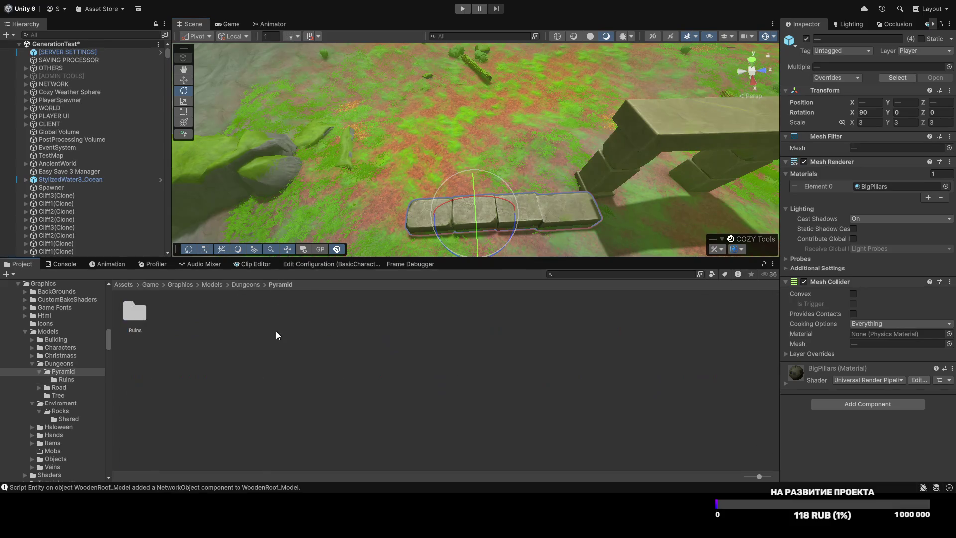
key(ctrl+shift+n)
text(Part)
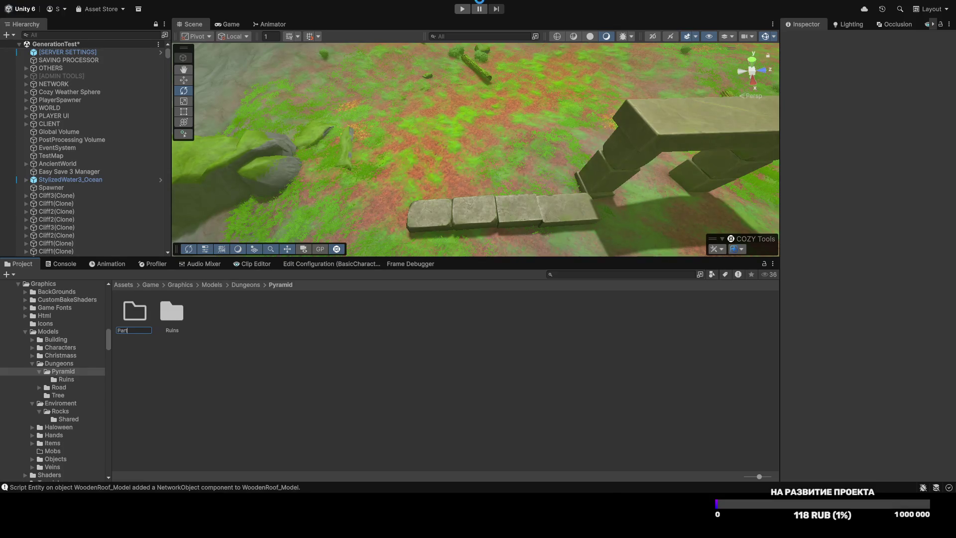
key(Return)
double_click(133, 325)
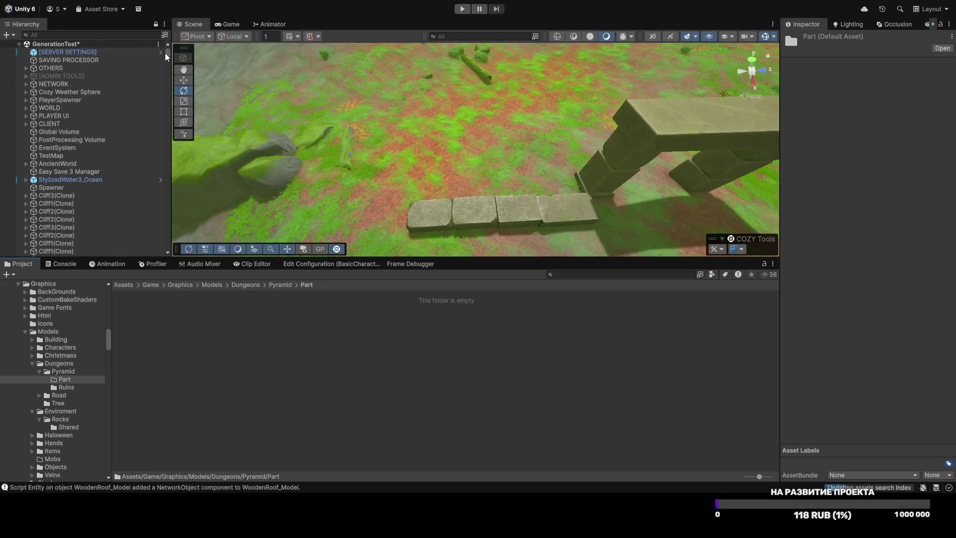
scroll(108, 241, down, 15)
Step: Create an empty GameObject named Wall and parent the four stone blocks to it
click(99, 252)
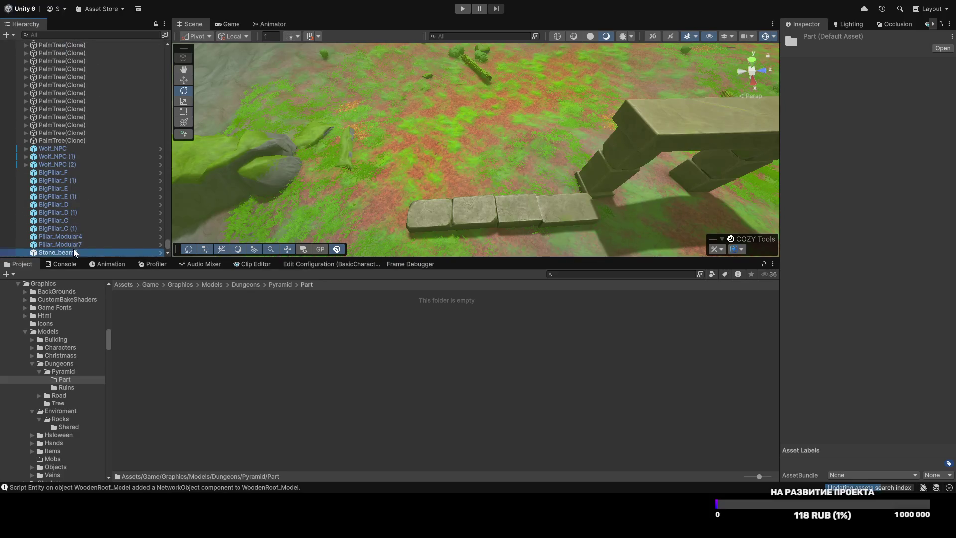
key(ctrl+shift+n)
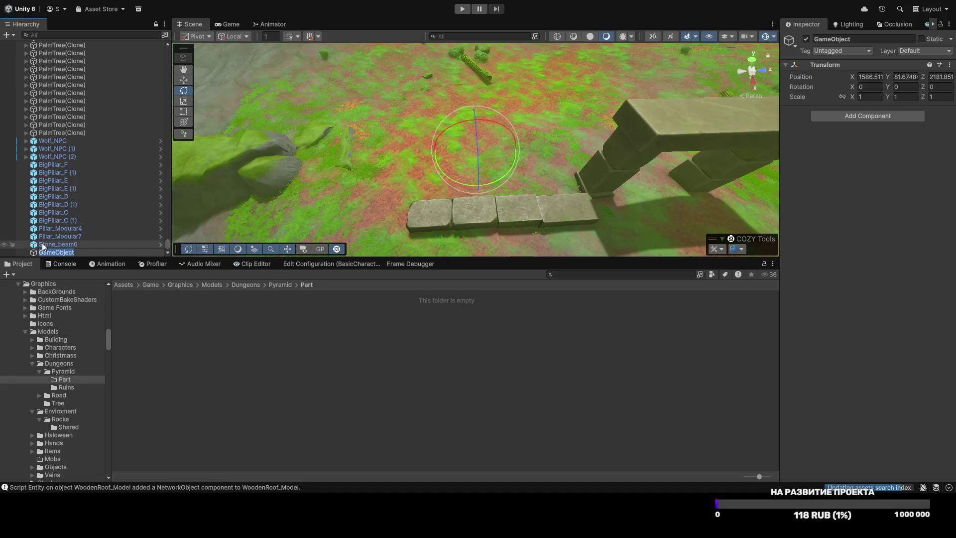
key(BackSpace)
text(Wall)
key(Return)
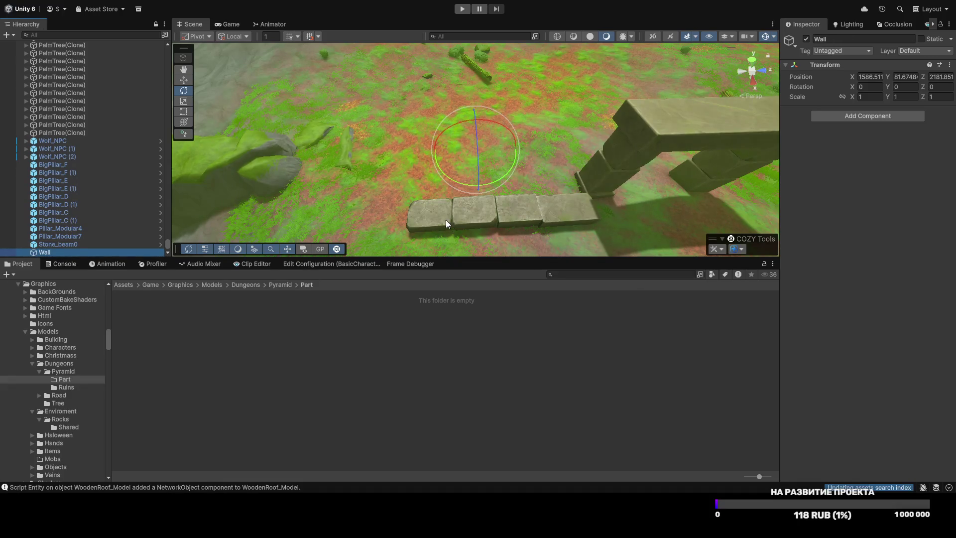
click(445, 220)
ctrl+click(507, 214)
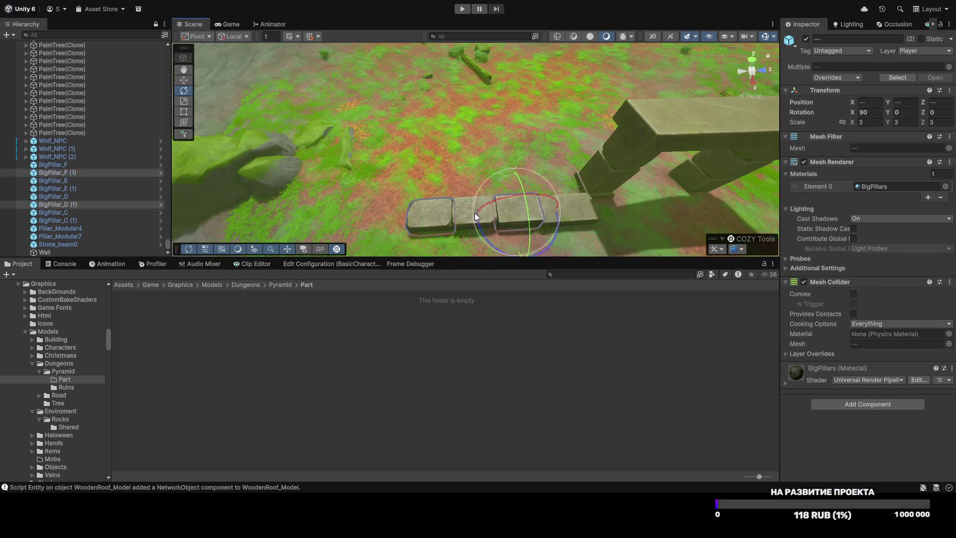
ctrl+click(466, 216)
ctrl+click(580, 213)
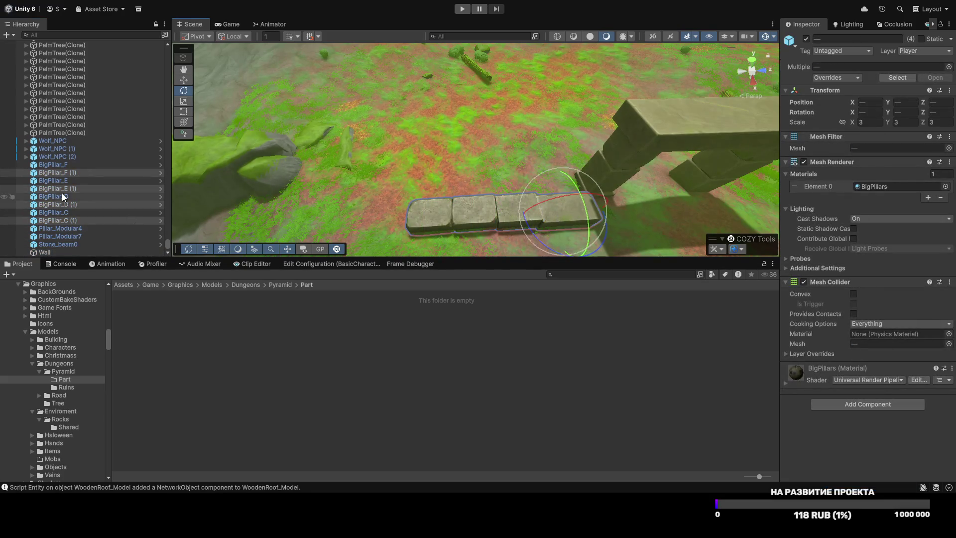
drag(59, 207, 46, 252)
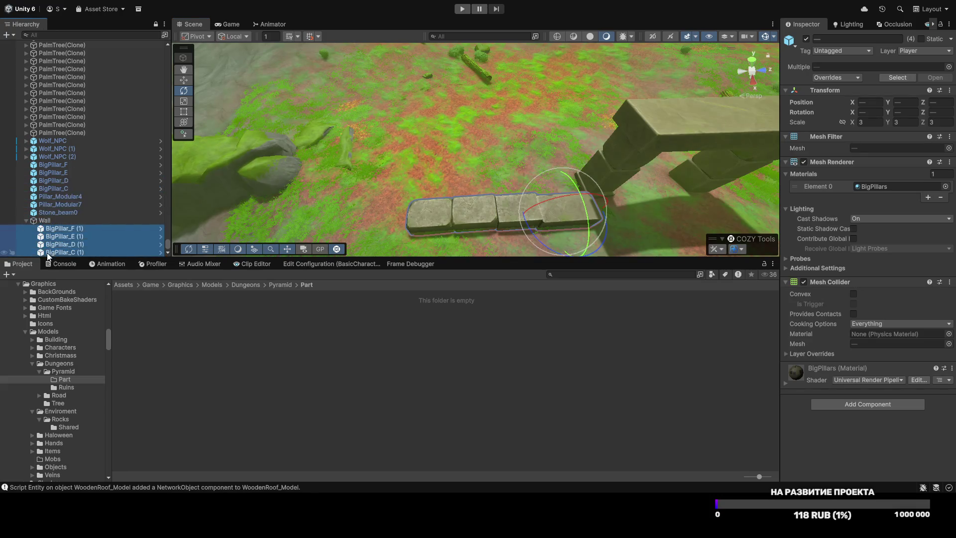
Step: Slide the Wall group into place and delete the four original stone blocks
click(50, 222)
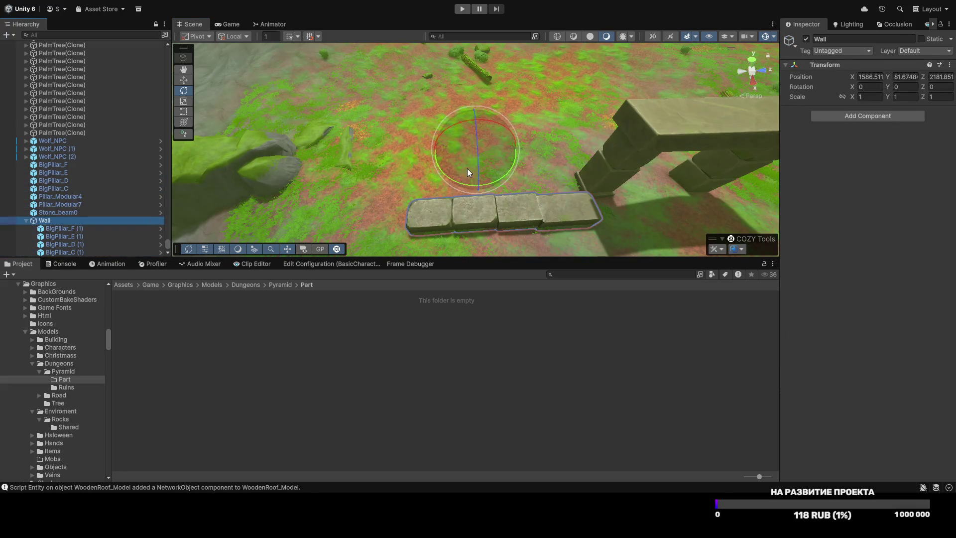
key(w)
mouse_move(473, 180)
mouse_down()
mouse_move(468, 134)
mouse_move(467, 145)
mouse_up()
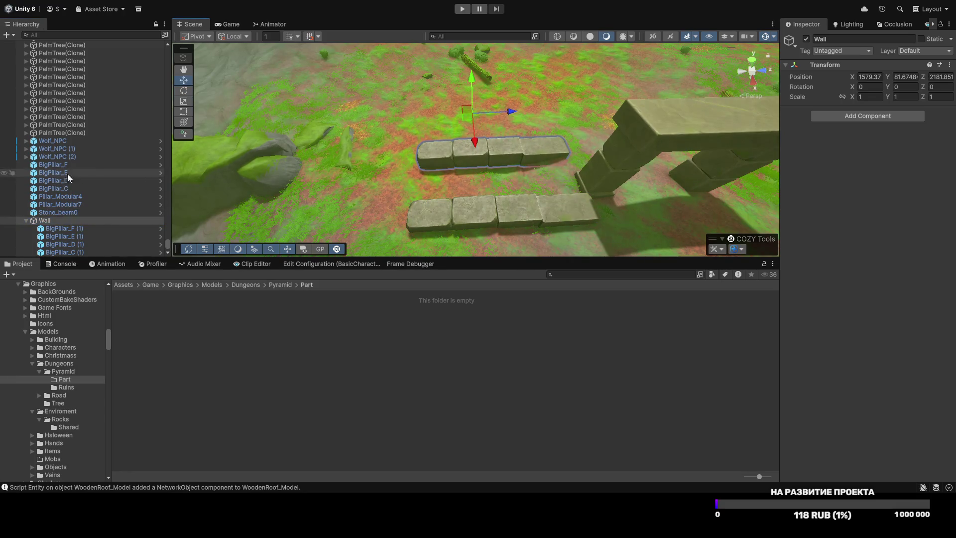
click(437, 228)
shift+click(491, 217)
shift+click(525, 213)
shift+click(561, 211)
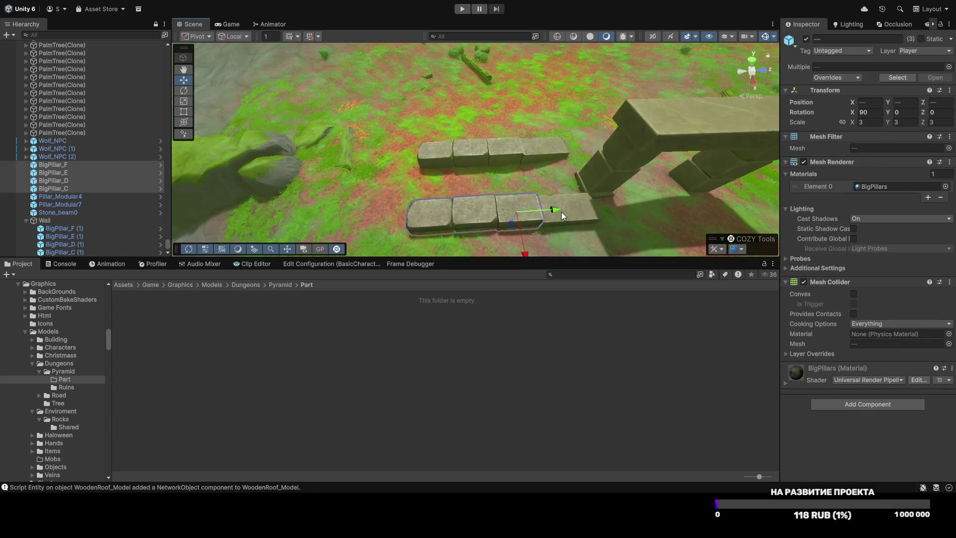
key(Delete)
Step: Fine-tune the Wall's position and save it as a prefab in the Part folder
click(46, 220)
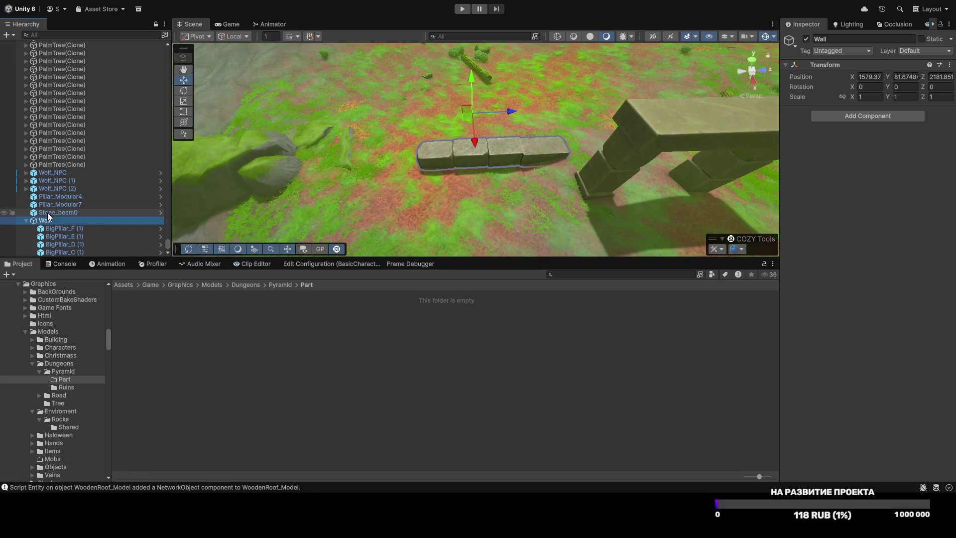
mouse_move(294, 184)
mouse_down()
mouse_move(292, 134)
mouse_move(347, 166)
mouse_up()
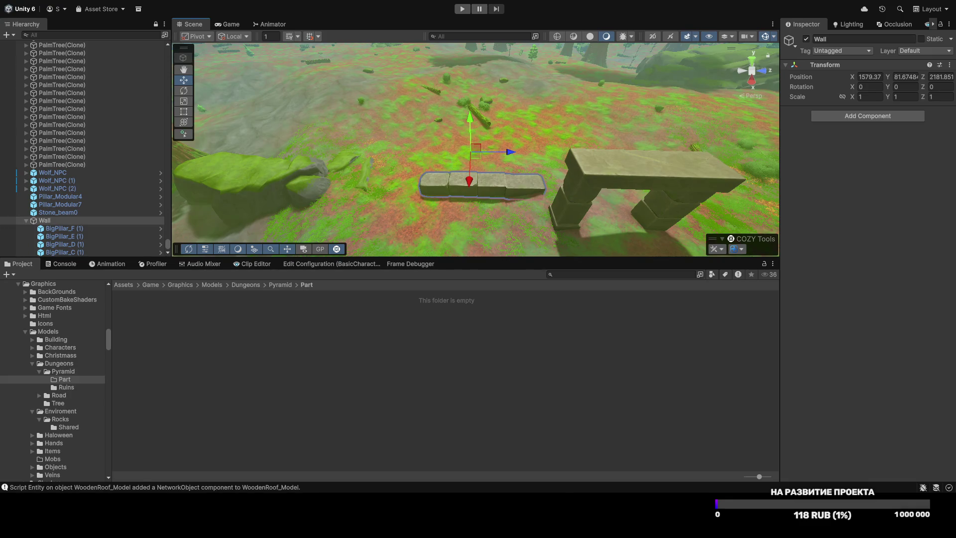
scroll(417, 184, down, 2)
mouse_move(447, 172)
mouse_down()
mouse_move(446, 180)
mouse_move(447, 154)
mouse_move(446, 207)
mouse_up()
key(r)
key(w)
key(ctrl+z)
key(ctrl+z)
drag(470, 169, 468, 171)
click(25, 220)
drag(45, 252, 254, 329)
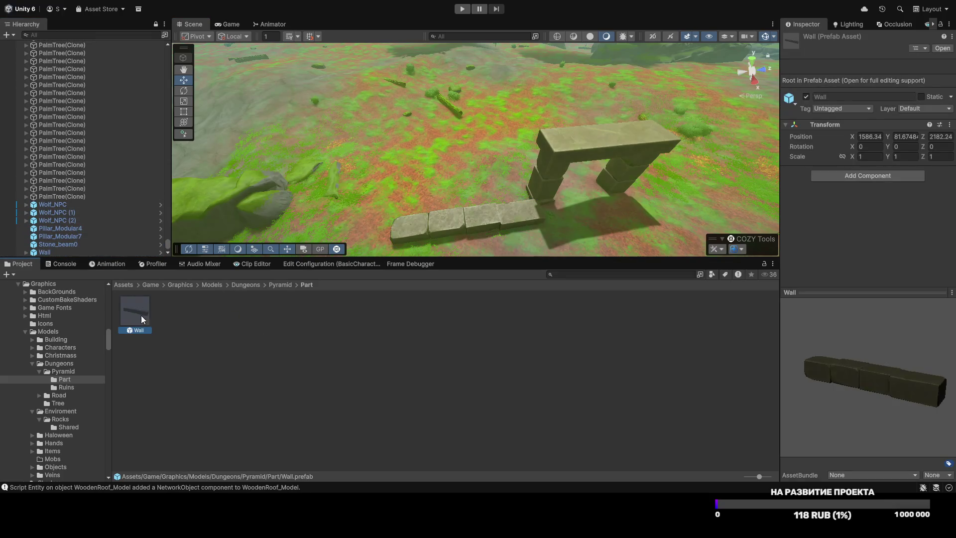
Step: Place a copy of the Wall prefab in the scene and reposition it
mouse_move(430, 158)
mouse_down()
mouse_move(407, 160)
mouse_move(456, 188)
mouse_move(306, 184)
mouse_up()
key(e)
key(w)
mouse_move(438, 166)
mouse_down()
mouse_move(467, 158)
mouse_move(459, 190)
mouse_move(532, 155)
mouse_move(433, 143)
mouse_move(458, 145)
mouse_up()
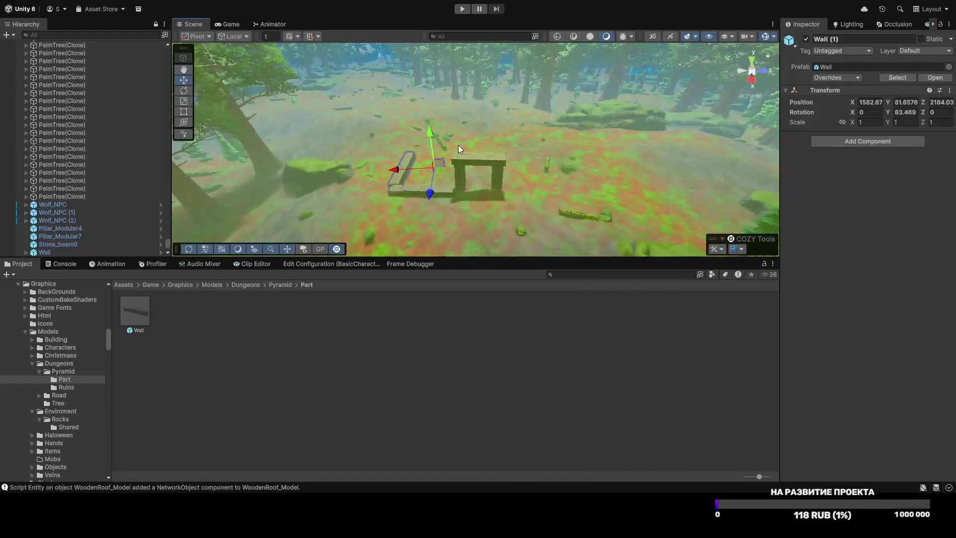
Step: Select Stone_beam0, Pillar_Modular4 and Pillar_Modular7, and create an empty GameObject named Door
click(461, 152)
click(465, 157)
shift+click(459, 174)
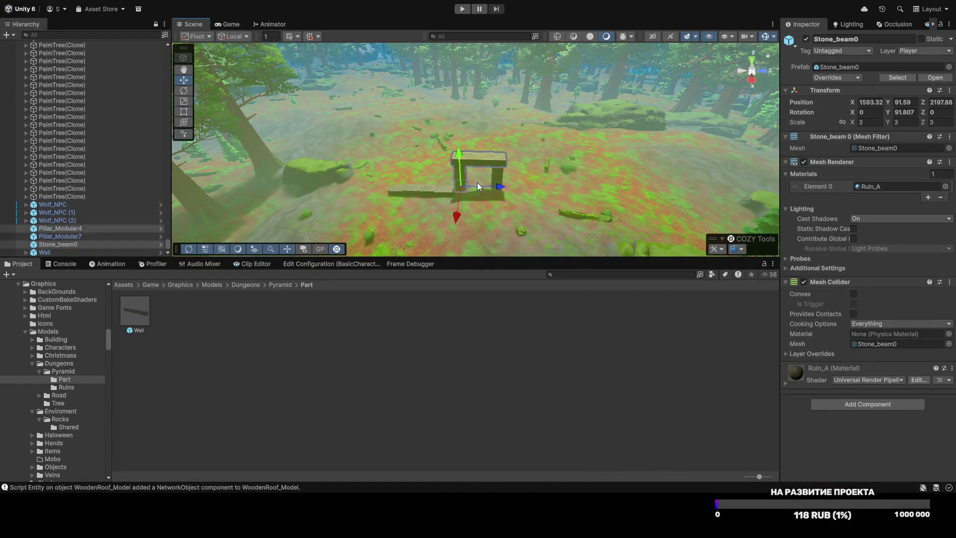
shift+click(497, 177)
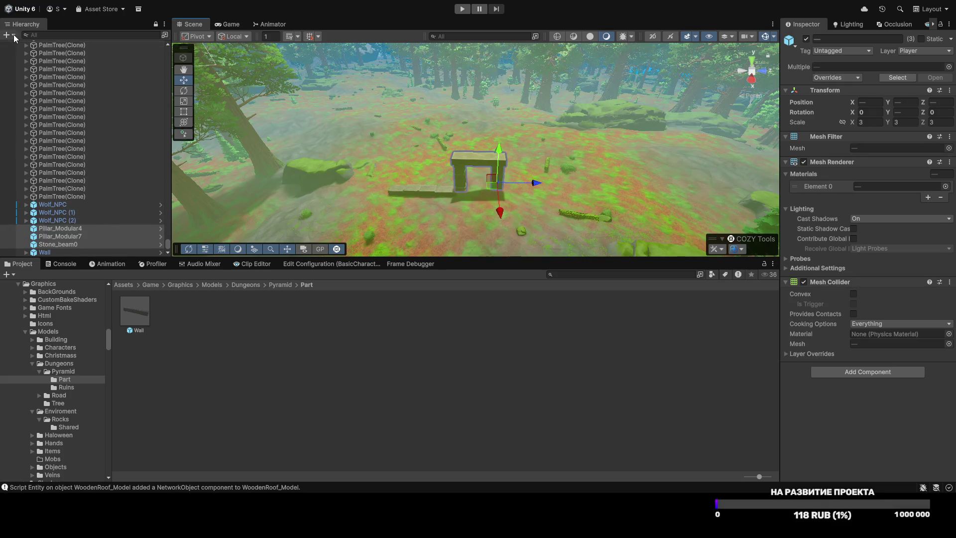
key(ctrl+shift+n)
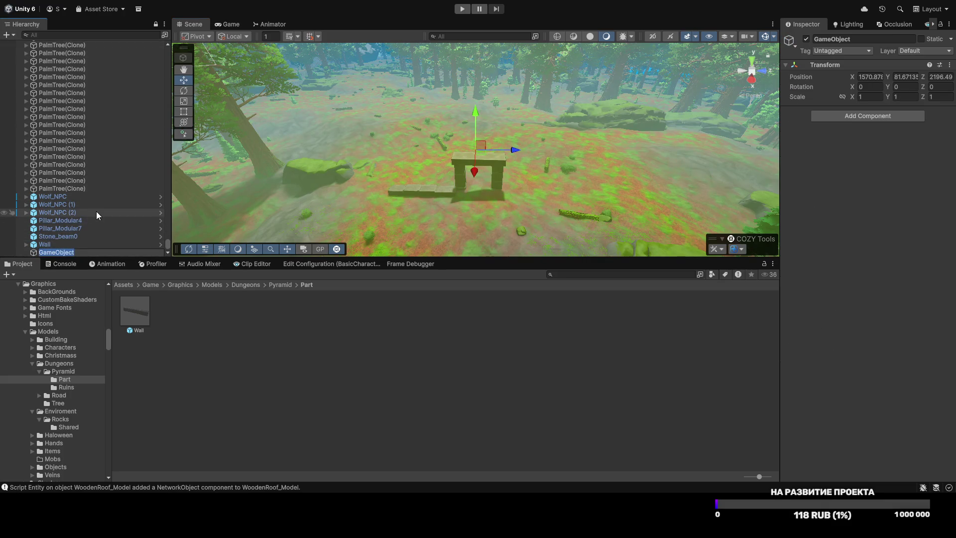
text(Door)
key(Return)
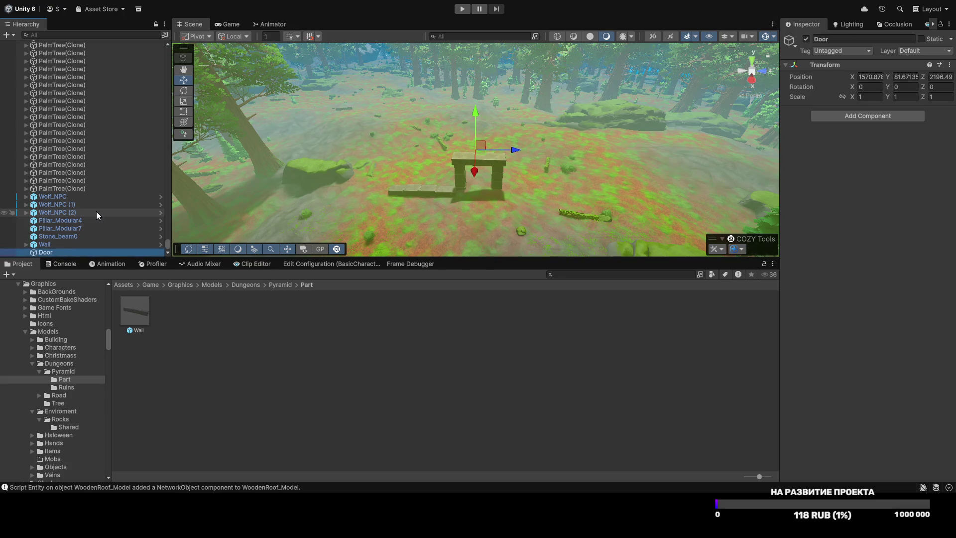
Step: Parent the beam and pillars to Door and save Door as a prefab in Part
click(460, 174)
shift+click(465, 162)
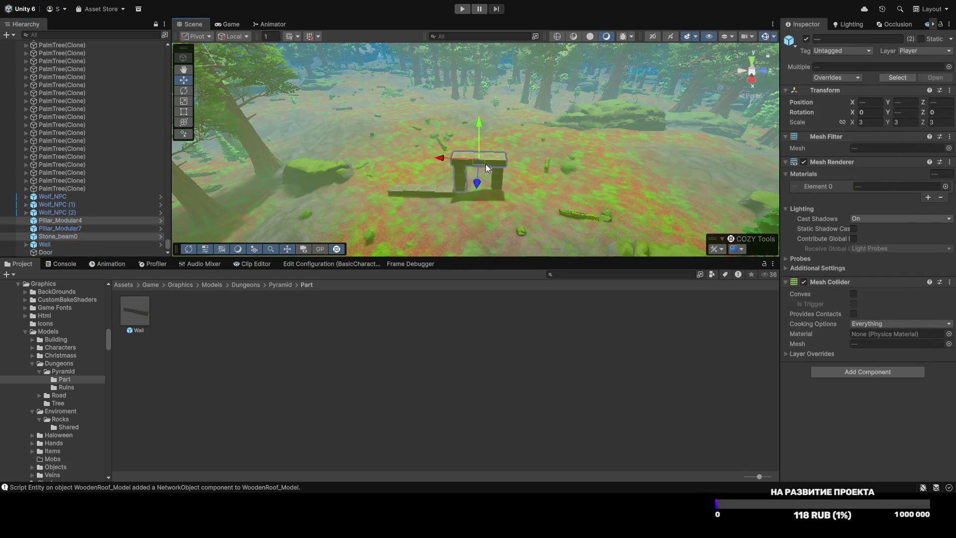
mouse_move(42, 225)
mouse_down()
mouse_move(49, 252)
mouse_move(41, 229)
mouse_move(247, 334)
mouse_up()
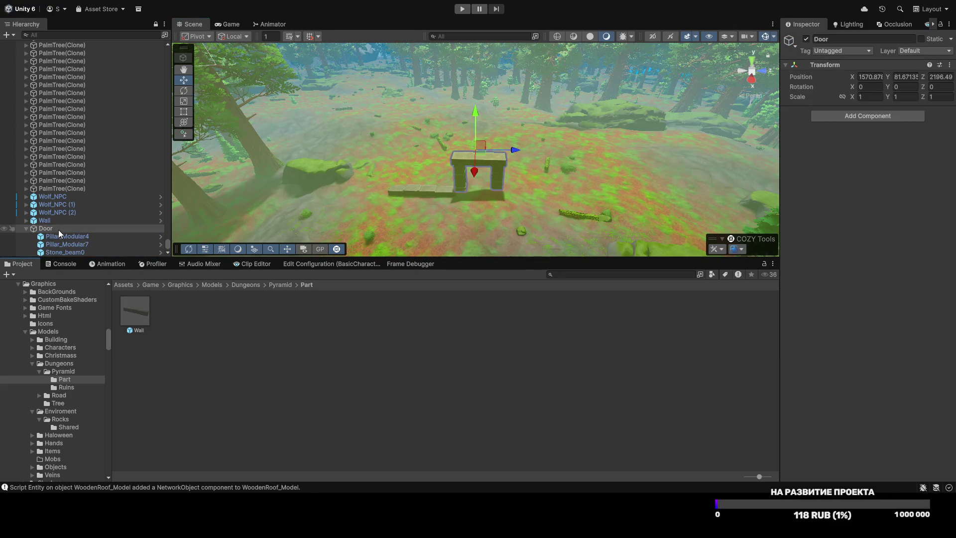
mouse_move(64, 230)
mouse_down()
mouse_move(205, 324)
mouse_move(301, 357)
mouse_up()
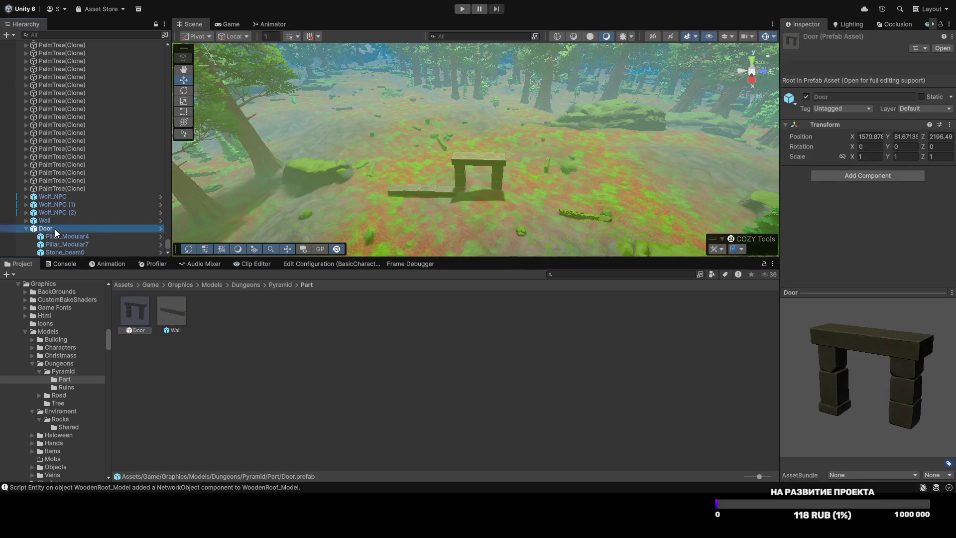
click(54, 229)
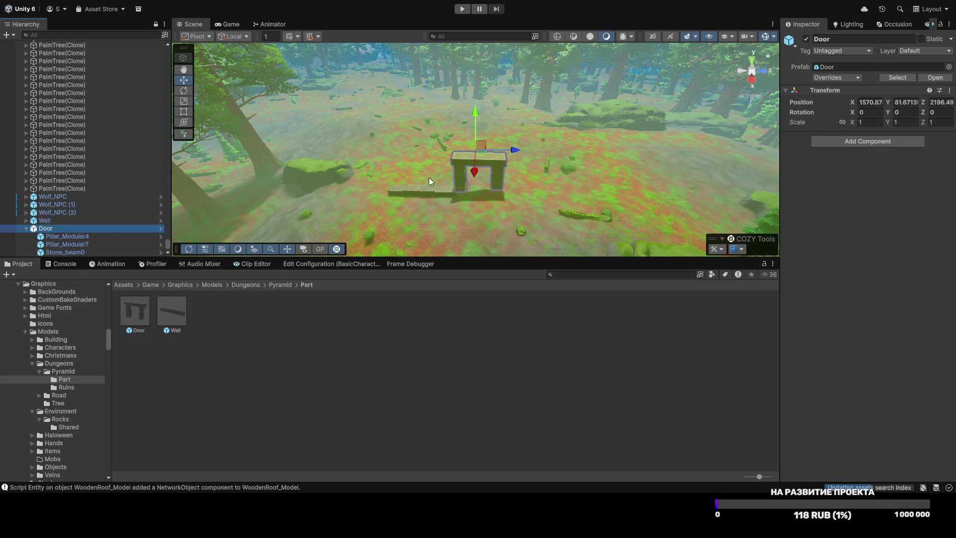
Step: Enlarge the Wall uniformly to a scale of 1.106
drag(484, 150, 474, 127)
key(w)
key(ctrl+z)
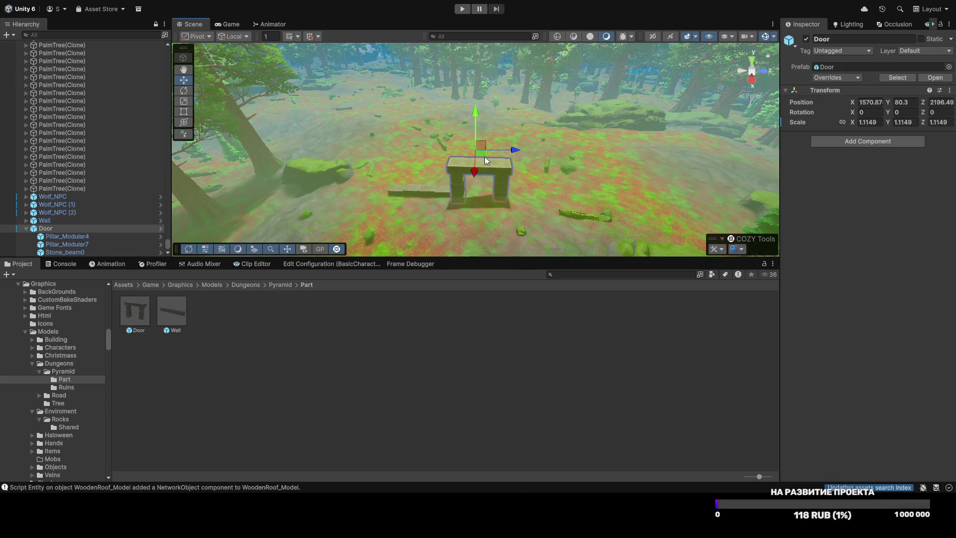
key(ctrl+z)
scroll(450, 201, up, 2)
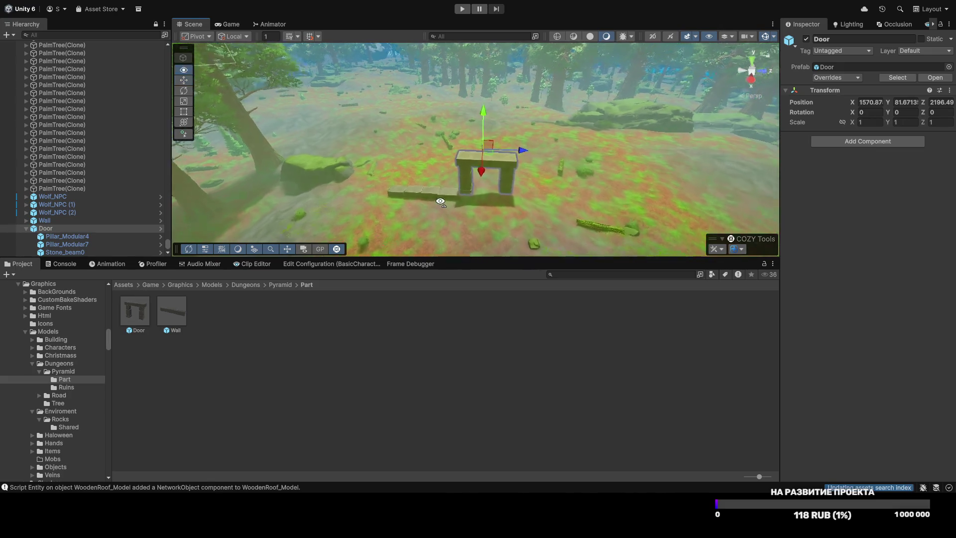
click(437, 199)
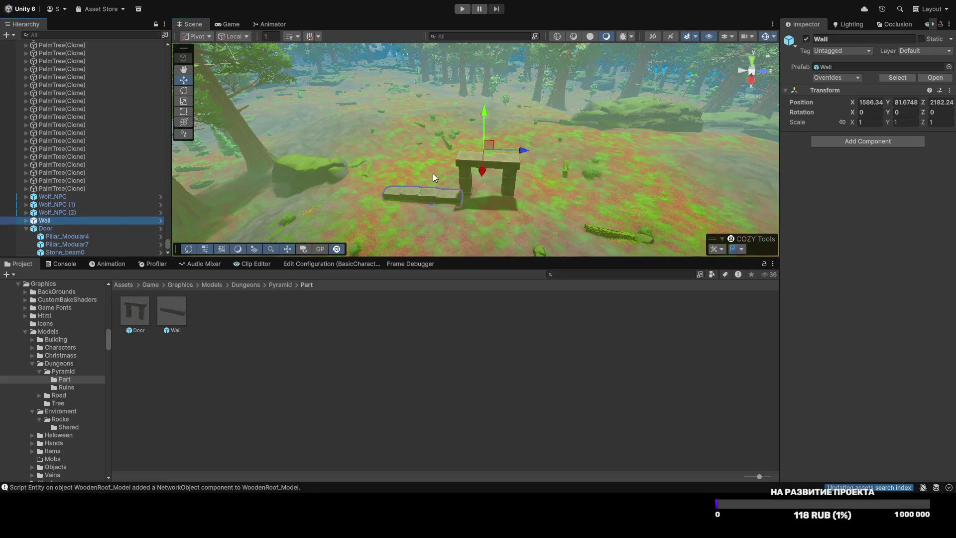
key(r)
mouse_move(483, 150)
mouse_down()
mouse_move(494, 147)
mouse_move(482, 149)
mouse_up()
key(w)
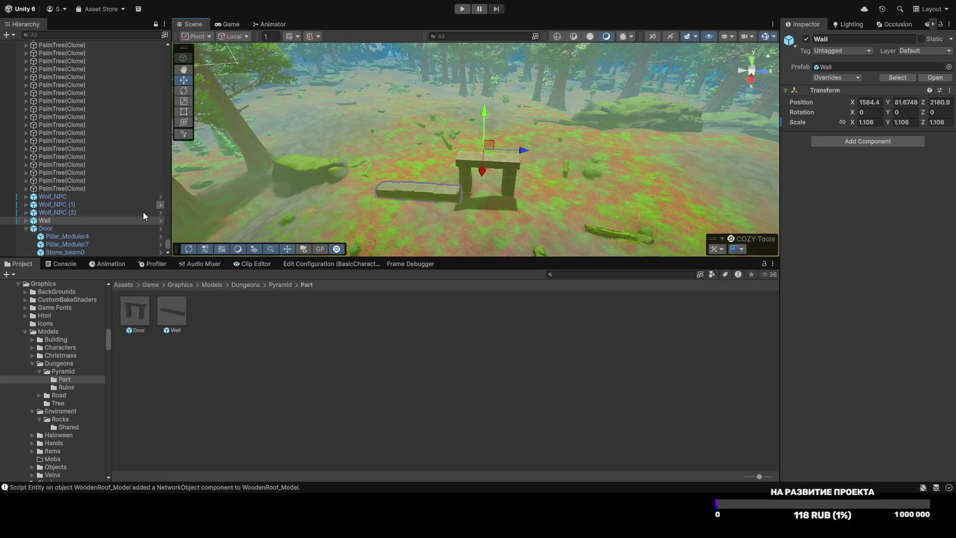
Step: Stand a Pillar_Modular column from the Ruins folder on the wall base
mouse_move(293, 144)
mouse_down()
mouse_move(300, 137)
mouse_move(365, 195)
mouse_up()
click(273, 284)
double_click(171, 310)
mouse_move(429, 216)
mouse_down()
mouse_move(559, 152)
mouse_move(563, 164)
mouse_move(593, 162)
mouse_move(577, 92)
mouse_move(595, 115)
mouse_move(559, 244)
mouse_up()
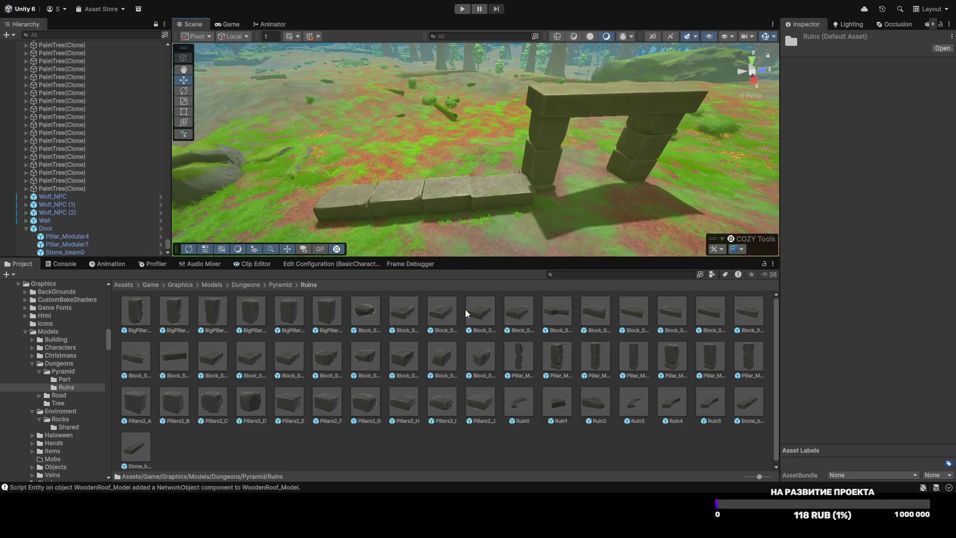
drag(428, 199, 415, 175)
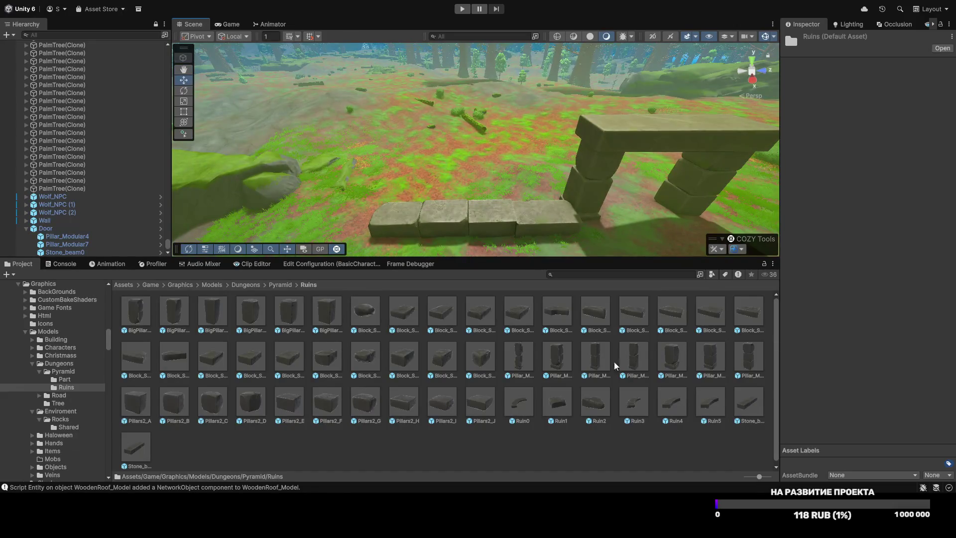
mouse_move(597, 364)
mouse_down()
mouse_move(437, 193)
mouse_move(436, 211)
mouse_up()
mouse_move(436, 211)
mouse_down()
mouse_move(566, 176)
mouse_move(580, 209)
mouse_up()
Step: Add another stone piece to the scene and shorten the selected pillar's height
drag(595, 366, 491, 210)
key(ctrl+z)
mouse_move(556, 360)
mouse_down()
mouse_move(515, 364)
mouse_move(480, 208)
mouse_move(497, 213)
mouse_up()
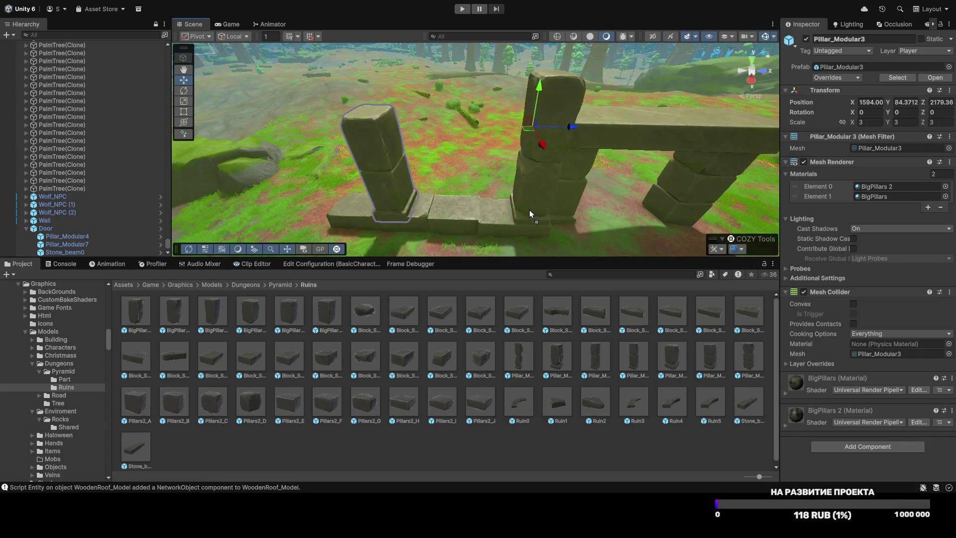
scroll(525, 207, down, 5)
scroll(535, 140, down, 5)
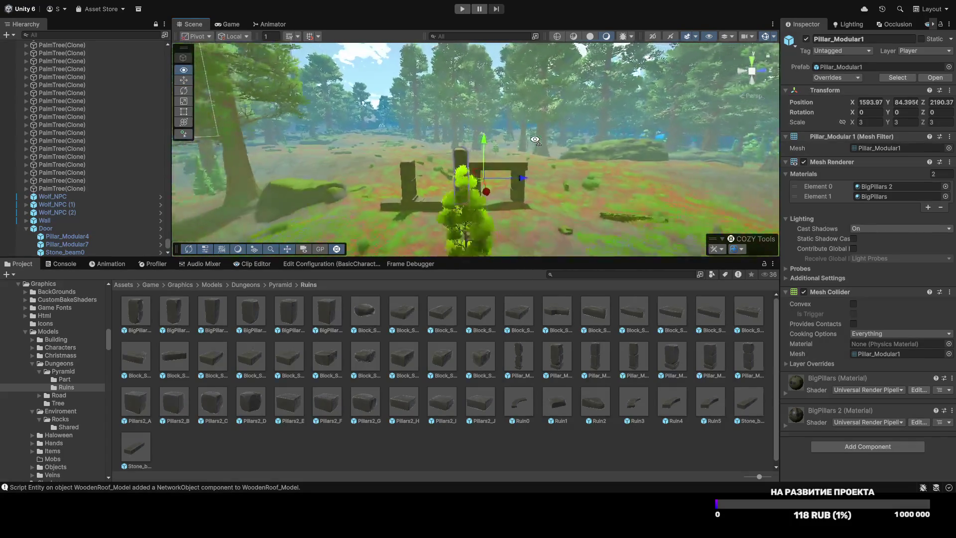
scroll(543, 159, up, 3)
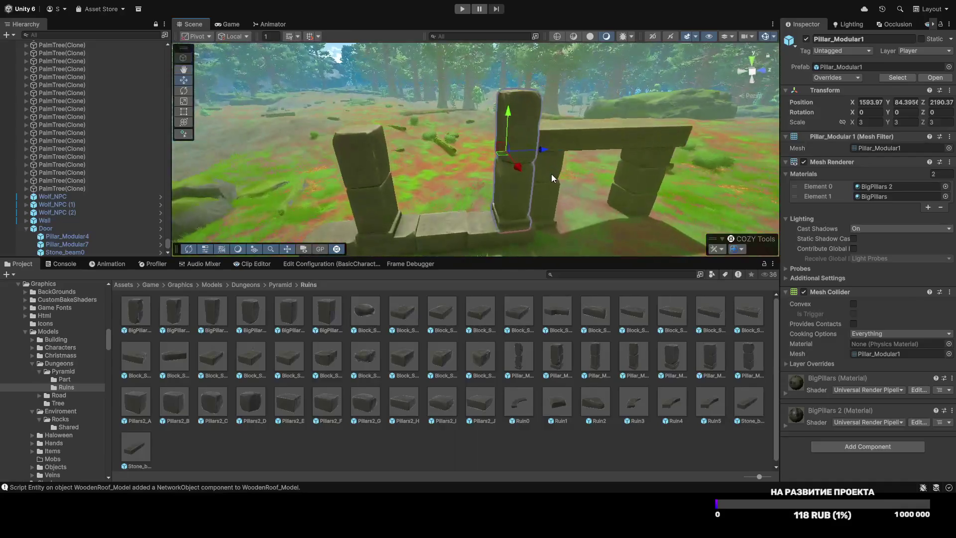
drag(509, 108, 509, 112)
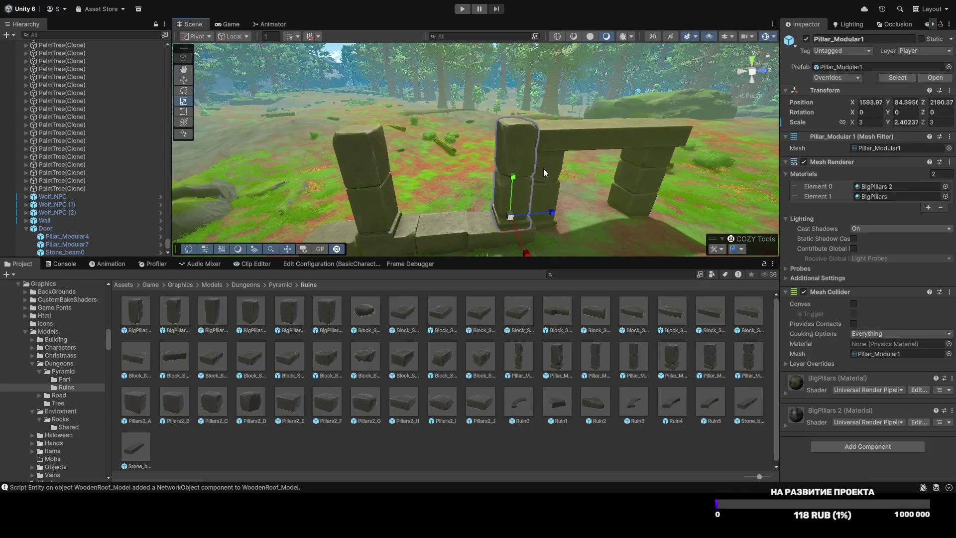
scroll(543, 169, down, 5)
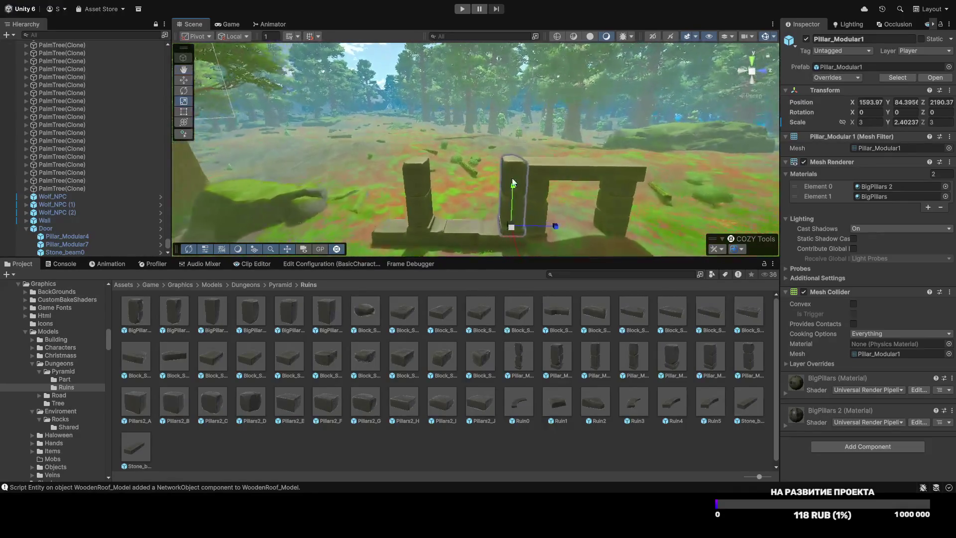
mouse_move(514, 188)
mouse_down()
mouse_move(409, 407)
mouse_move(431, 191)
mouse_move(448, 185)
mouse_move(449, 265)
mouse_move(469, 330)
mouse_move(454, 174)
mouse_move(793, 151)
mouse_move(510, 229)
mouse_up()
Step: Stretch the Pillars2_H block into a wide low wall, roughly 19.2 × 10.4 × 23.3
key(e)
key(r)
mouse_move(458, 177)
mouse_down()
mouse_move(447, 214)
mouse_move(458, 192)
mouse_move(499, 173)
mouse_move(471, 169)
mouse_move(461, 196)
mouse_move(343, 220)
mouse_move(363, 196)
mouse_up()
key(w)
key(w)
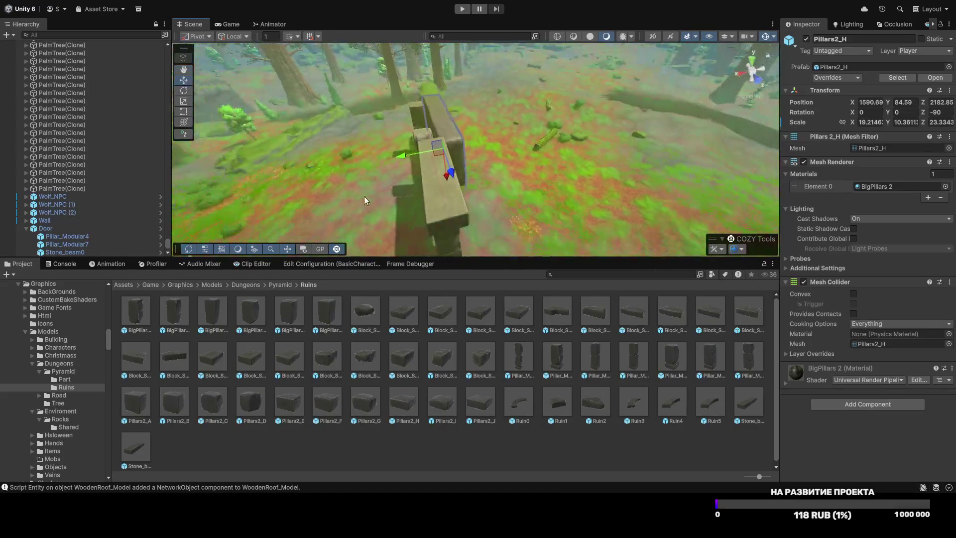
Step: Line up the wall block, Pillar_Modular3 and Pillar_Modular1 (1) along the wall
mouse_move(444, 172)
mouse_down()
mouse_move(400, 151)
mouse_move(627, 98)
mouse_up()
scroll(484, 175, up, 10)
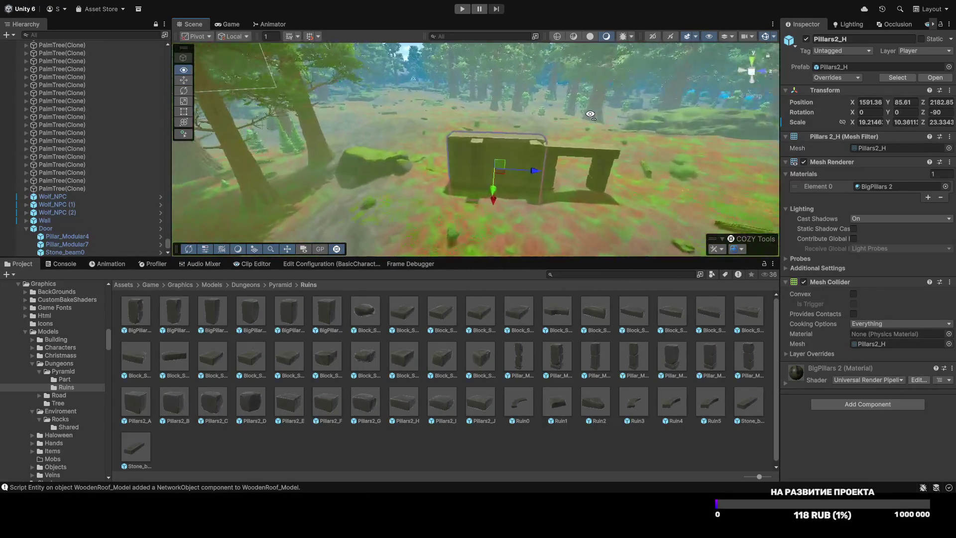
click(484, 175)
drag(526, 187, 566, 190)
click(616, 176)
drag(634, 196, 481, 174)
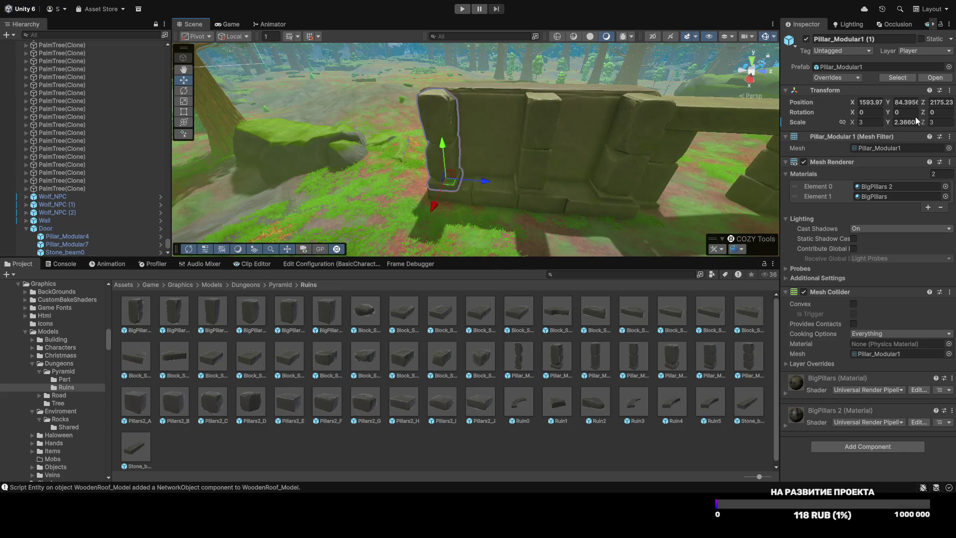
Step: Flip Pillar_Modular1 (1) with Y scale -2.42 and raise it onto the wall's end
text(-1)
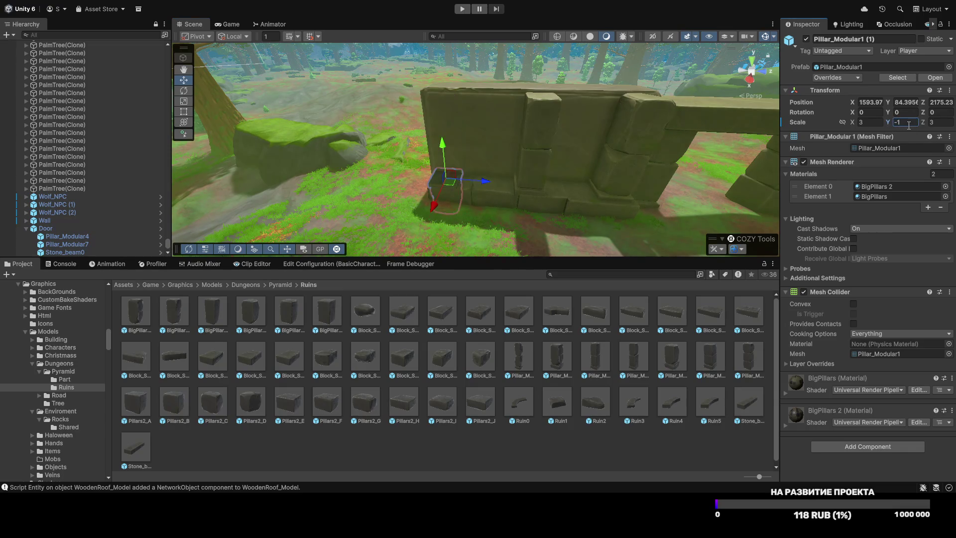
key(ctrl+z)
drag(886, 121, 833, 133)
drag(440, 146, 433, 63)
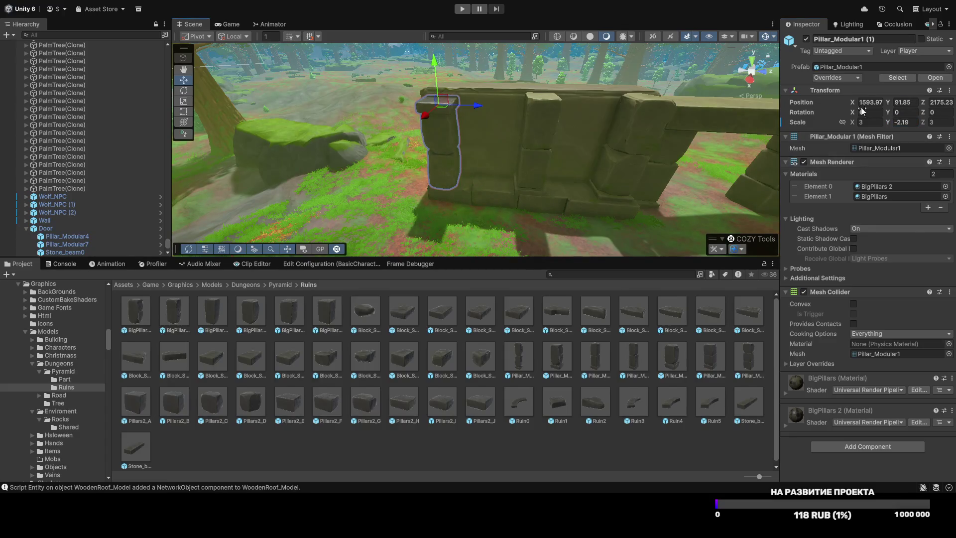
click(888, 121)
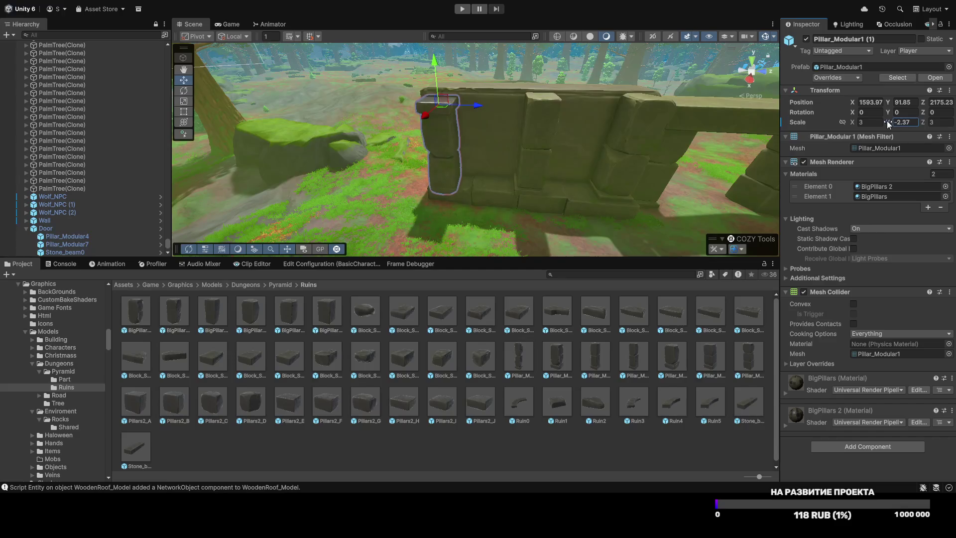
mouse_move(434, 61)
mouse_down()
mouse_move(455, 154)
mouse_move(436, 163)
mouse_move(450, 84)
mouse_move(522, 247)
mouse_up()
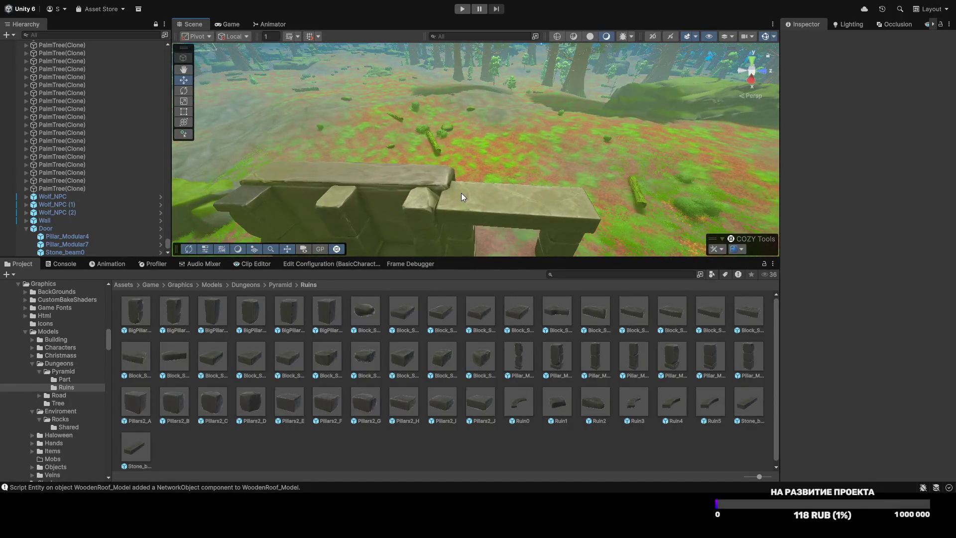
Step: Drag a Stone_beam0 slab from the Ruins folder onto the ruined wall top, ending at Z 2202.51
mouse_move(460, 192)
mouse_down()
mouse_move(640, 178)
mouse_move(551, 138)
mouse_move(481, 174)
mouse_up()
click(503, 160)
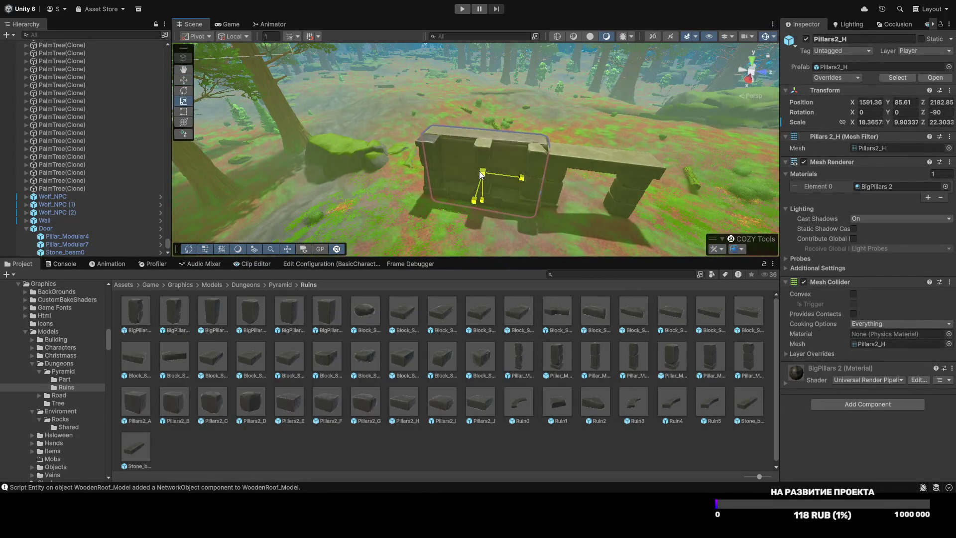
click(506, 138)
mouse_move(506, 139)
mouse_down()
mouse_move(518, 103)
mouse_move(515, 181)
mouse_move(530, 201)
mouse_move(501, 126)
mouse_move(536, 142)
mouse_move(516, 138)
mouse_move(519, 150)
mouse_up()
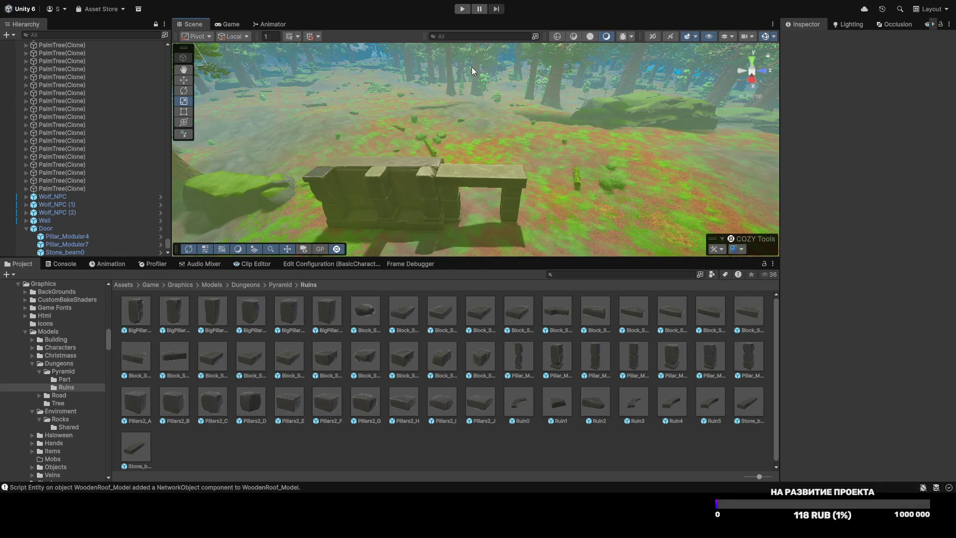
mouse_move(472, 114)
mouse_down()
mouse_move(516, 154)
mouse_move(523, 224)
mouse_up()
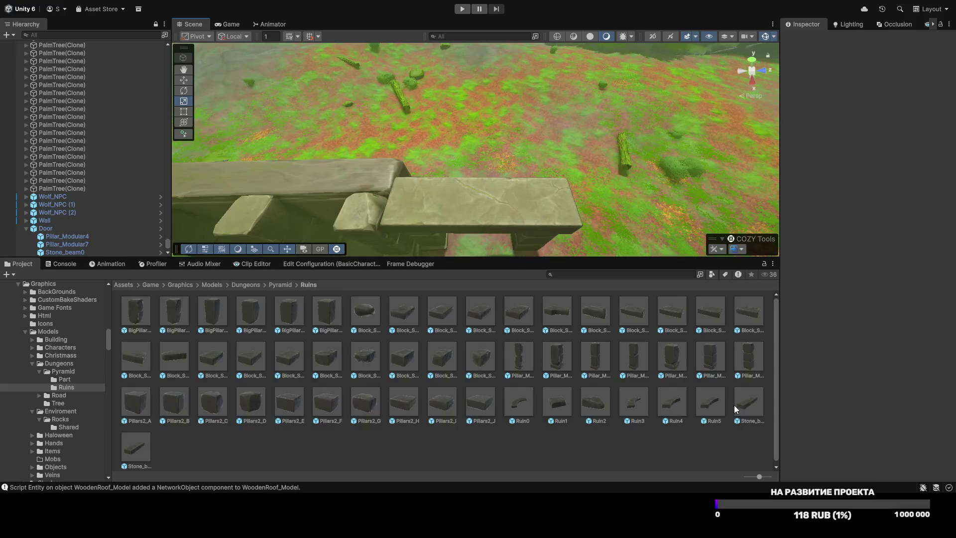
mouse_move(577, 245)
mouse_down()
mouse_move(466, 173)
mouse_move(417, 184)
mouse_move(462, 165)
mouse_move(405, 134)
mouse_move(415, 110)
mouse_up()
Step: Duplicate Stone_beam0 and slide the copy along Z so both slabs span the Door archway's pillars
key(w)
mouse_move(468, 89)
mouse_down()
mouse_move(612, 100)
mouse_move(626, 26)
mouse_up()
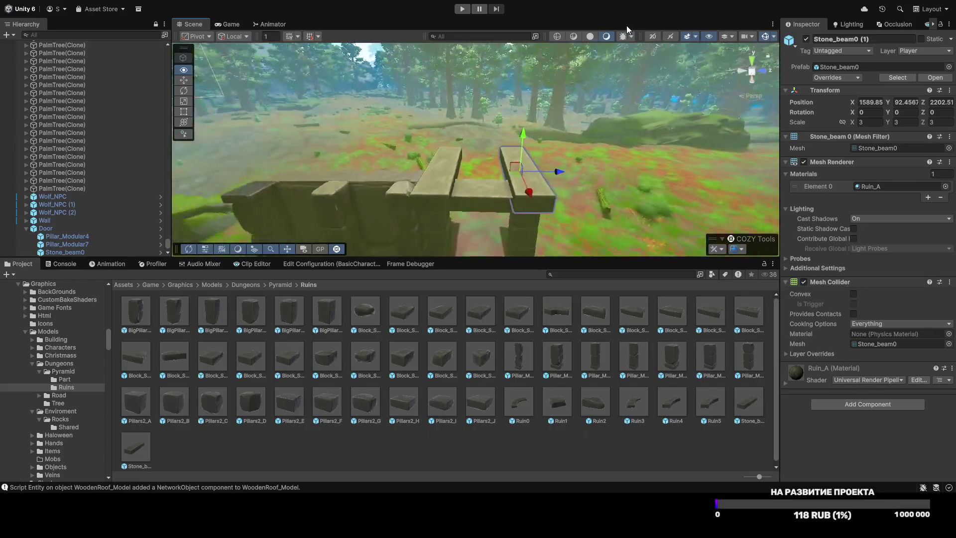
key(Down)
key(Down)
key(Down)
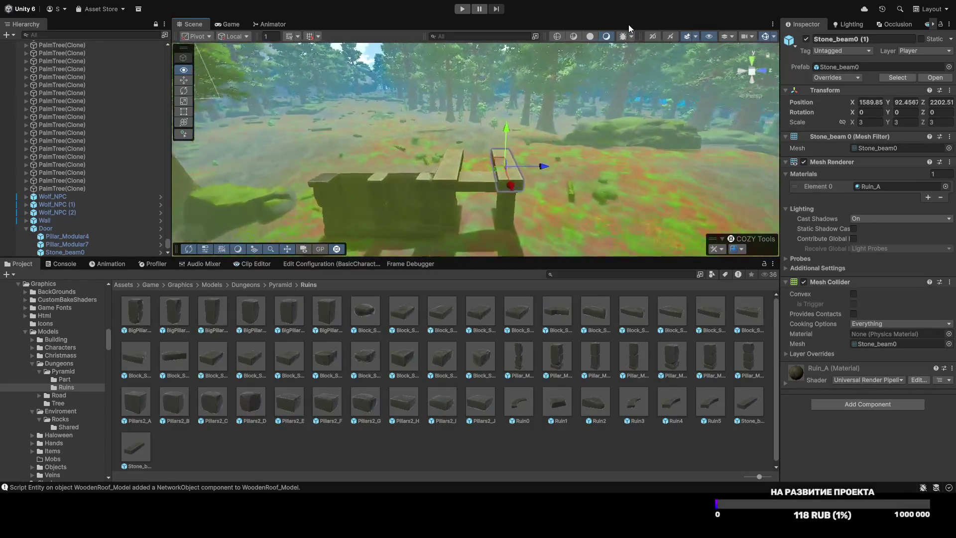
key(f)
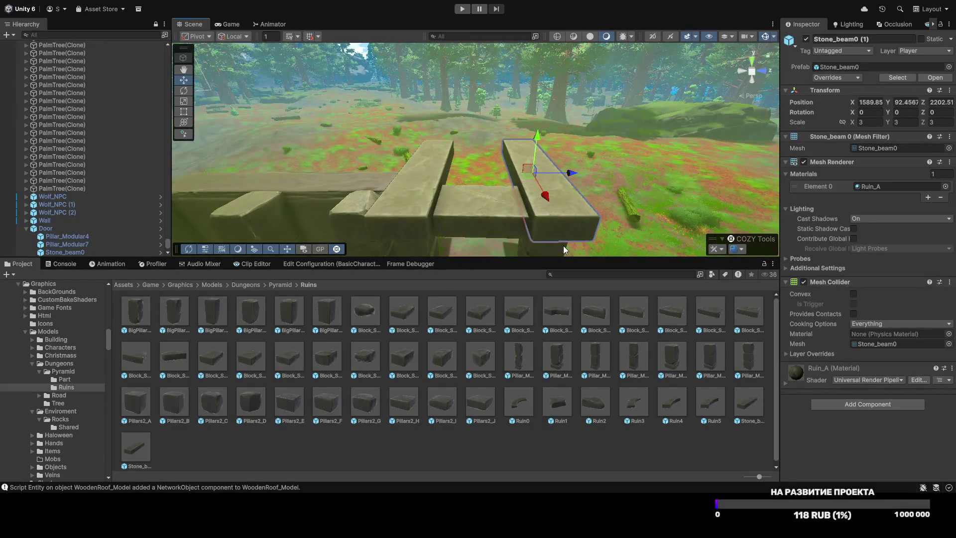
mouse_move(557, 220)
alt+mouse_down()
mouse_move(551, 188)
mouse_move(557, 228)
mouse_move(546, 227)
mouse_move(548, 206)
alt+mouse_up()
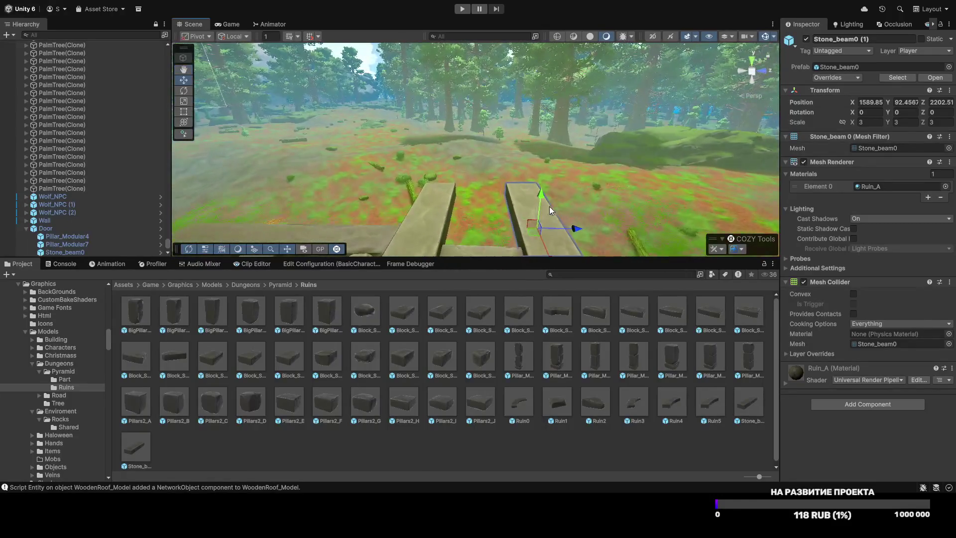
mouse_move(433, 219)
alt+mouse_down()
mouse_move(448, 178)
mouse_move(457, 209)
alt+mouse_up()
click(471, 207)
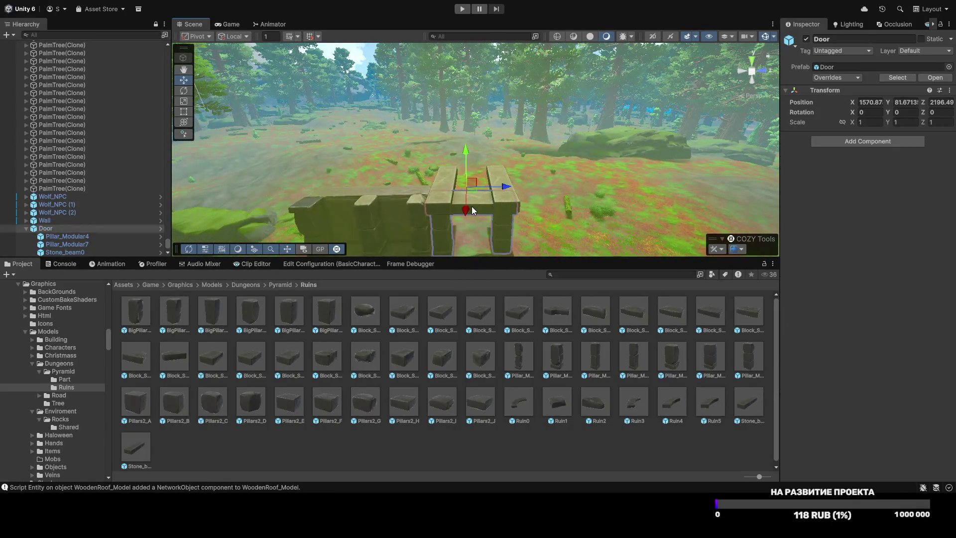
Step: Duplicate the Door frame and lift the copy onto the stone beams
key(ctrl+d)
mouse_move(468, 157)
mouse_down()
mouse_move(464, 102)
mouse_move(463, 118)
mouse_up()
drag(459, 165, 464, 158)
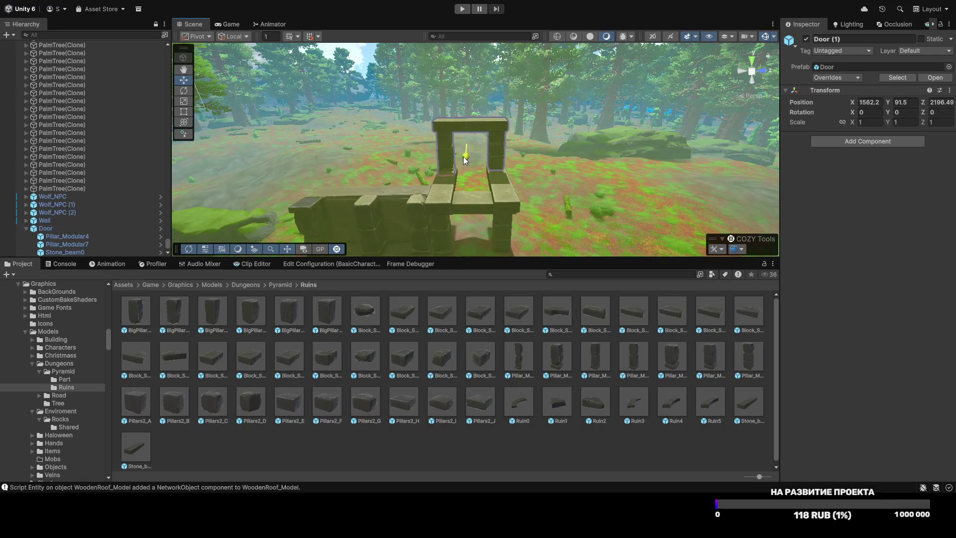
Step: Mirror Door (1) front to back at Z scale -0.9236 and position it at Y 91, Z 2199.1
text(-1)
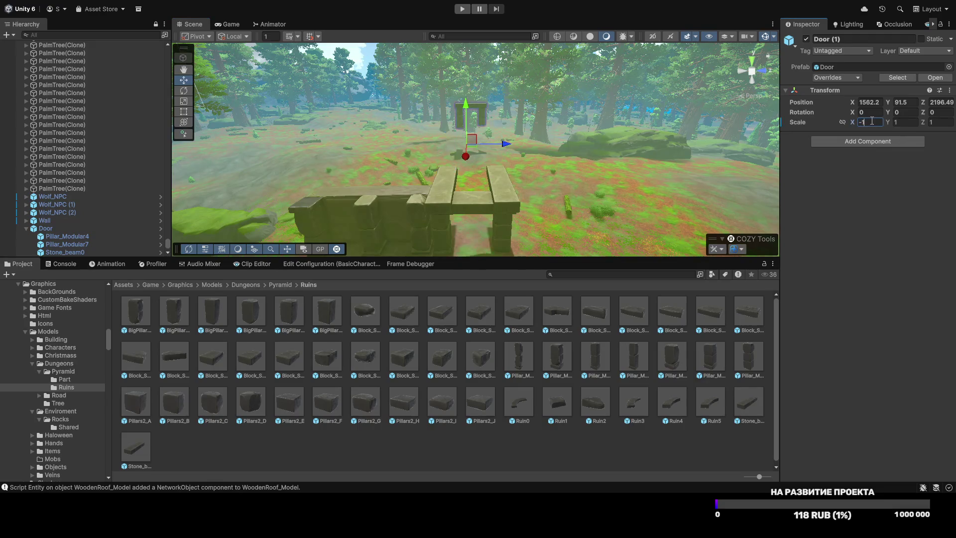
key(ctrl+z)
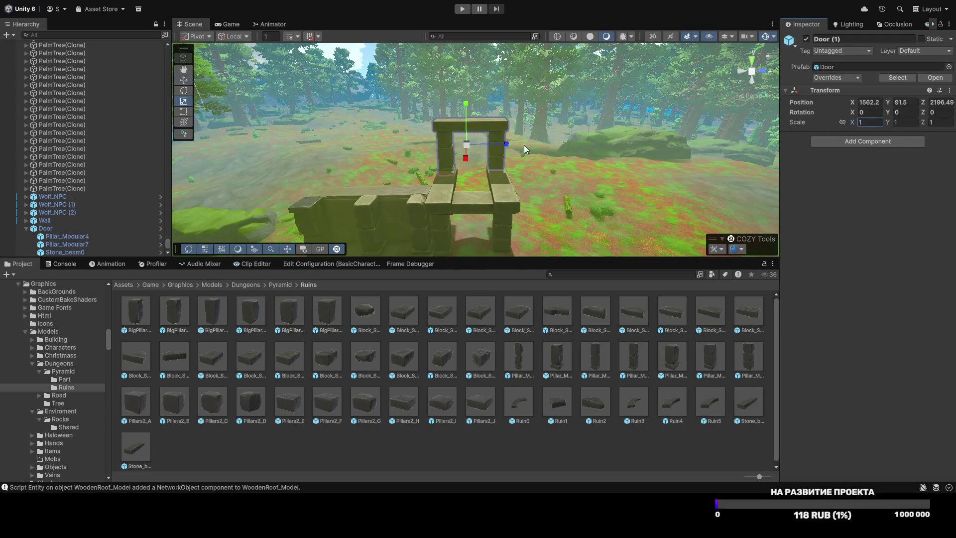
drag(507, 147, 430, 151)
key(w)
mouse_move(500, 145)
mouse_down()
mouse_move(518, 144)
mouse_move(509, 145)
mouse_up()
key(r)
key(w)
drag(474, 112, 476, 114)
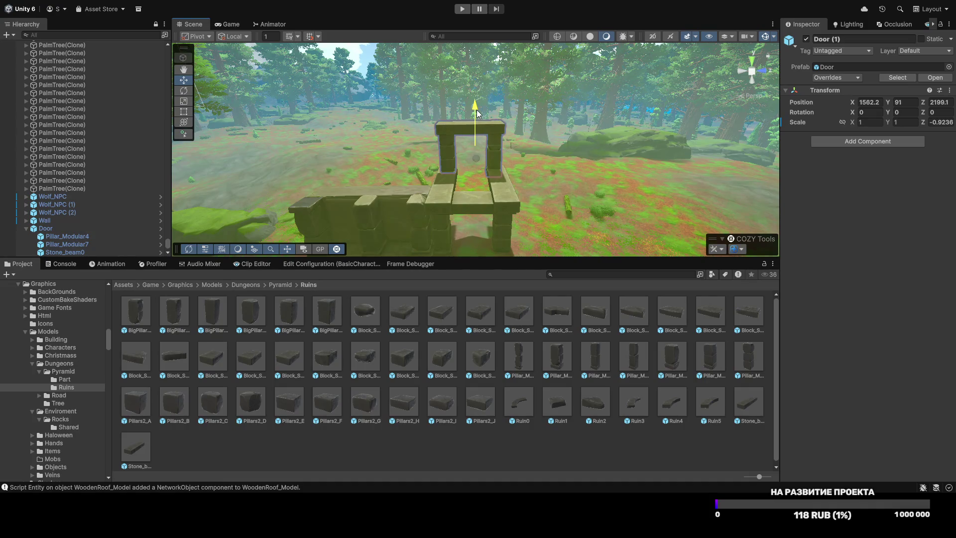
click(443, 145)
click(497, 165)
Step: Fly around the ruins to view the whole structure
key(s)
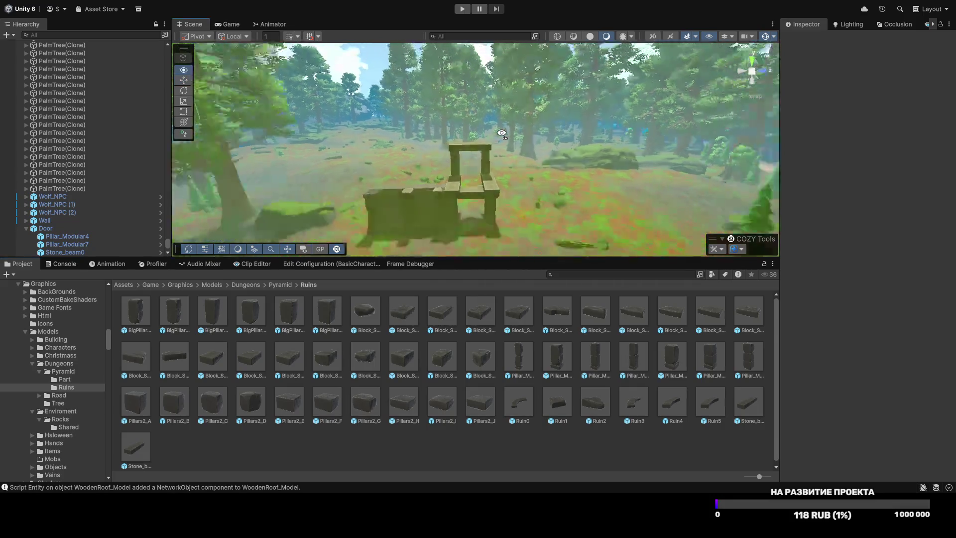
key(d)
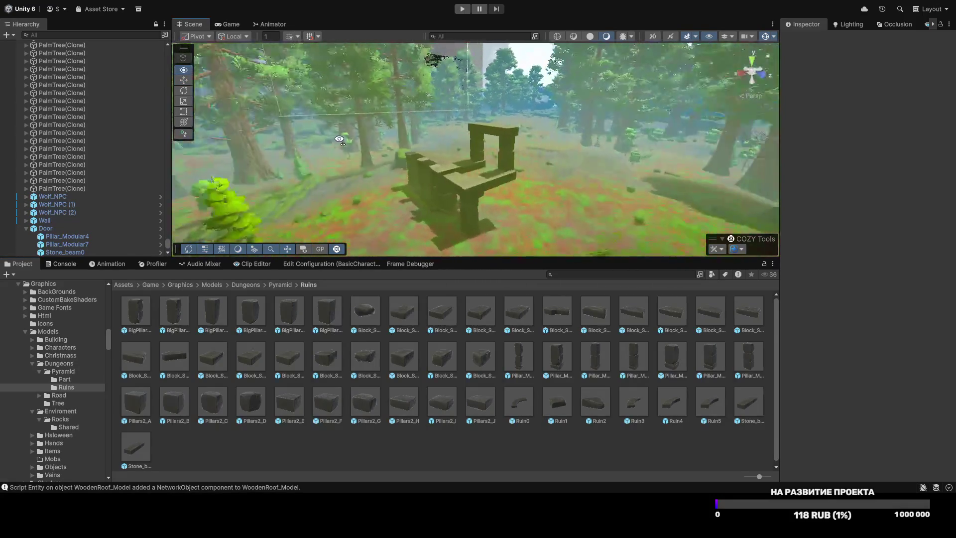
key(w)
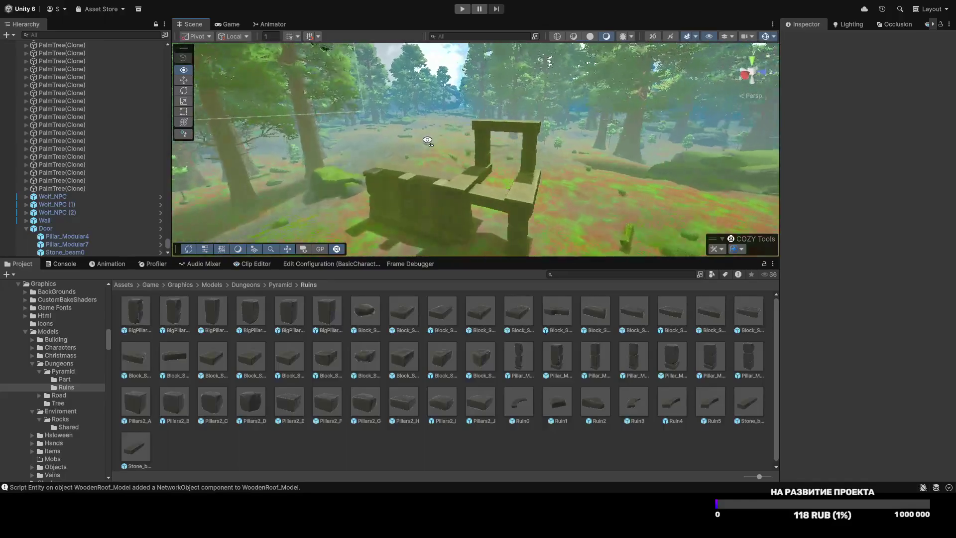
key(s)
key(w)
key(w)
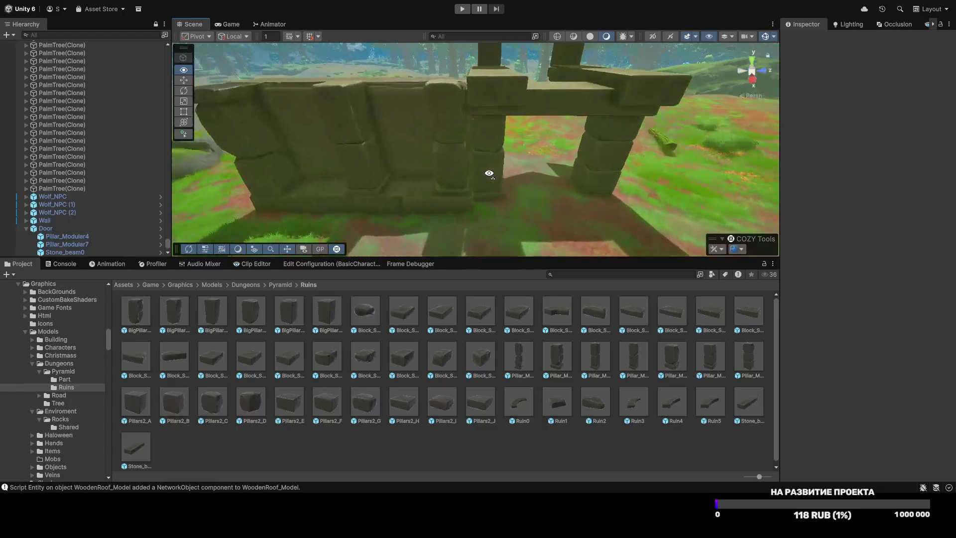
Step: Enlarge the Pillars2_H wall block slightly with the Scale tool
click(432, 149)
key(r)
drag(404, 164, 405, 166)
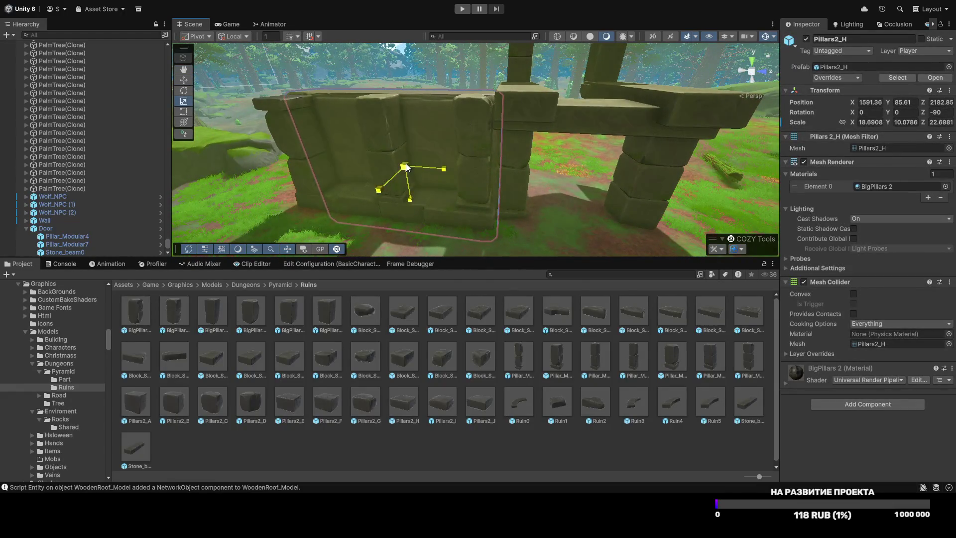
click(569, 425)
Step: Fly around the wall and door arch for a wider view of the ruin
key(a)
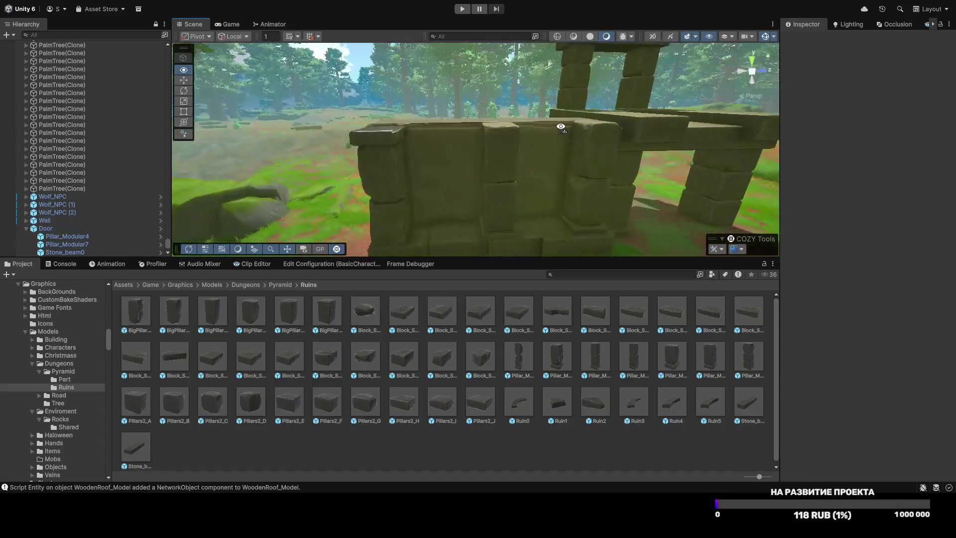
key(d)
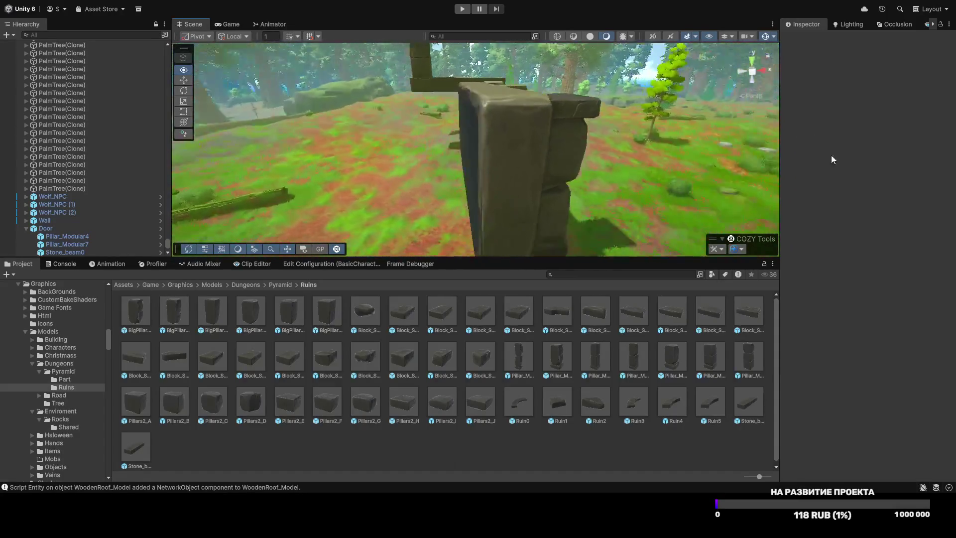
key(w)
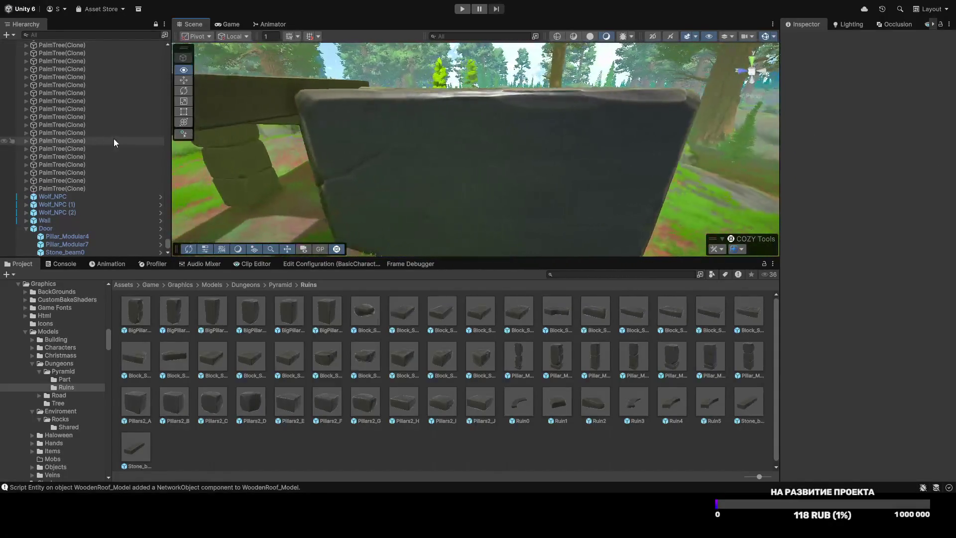
key(s)
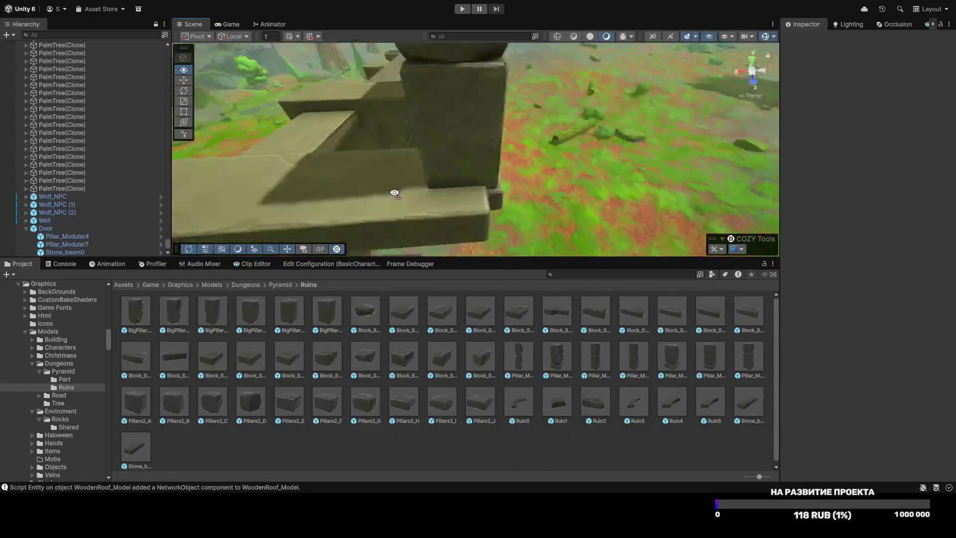
key(s)
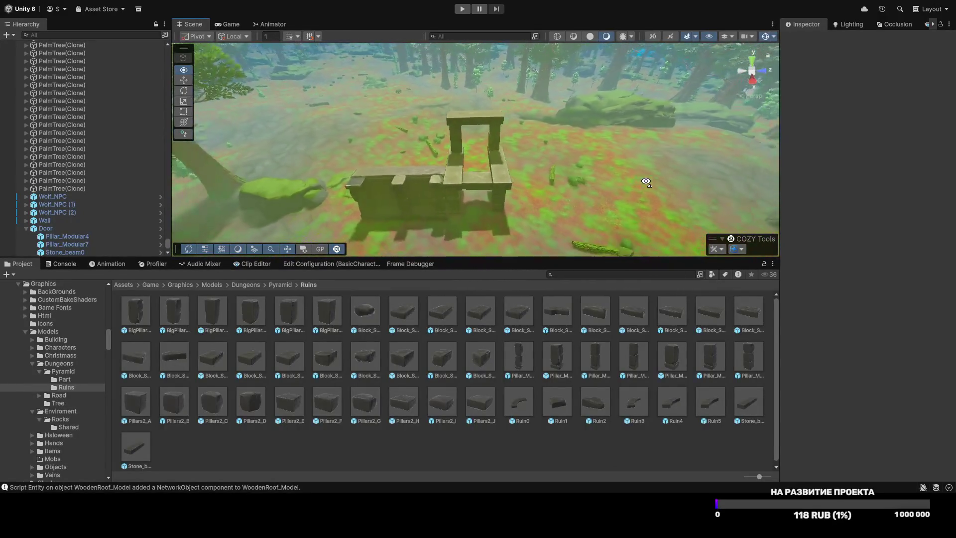
key(w)
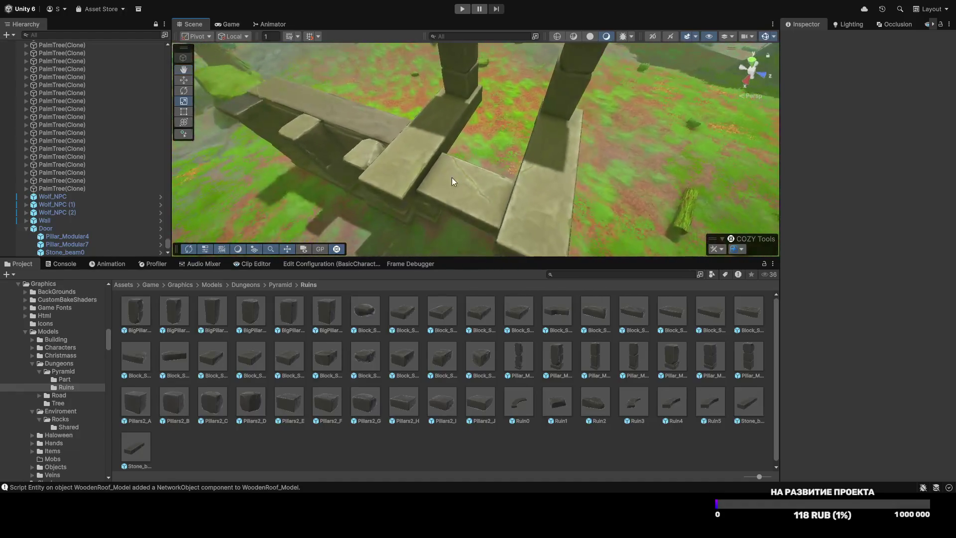
Step: Push the stone beam slab forward before the door frame, stretching it to about 5.4 along Z
click(476, 180)
click(471, 132)
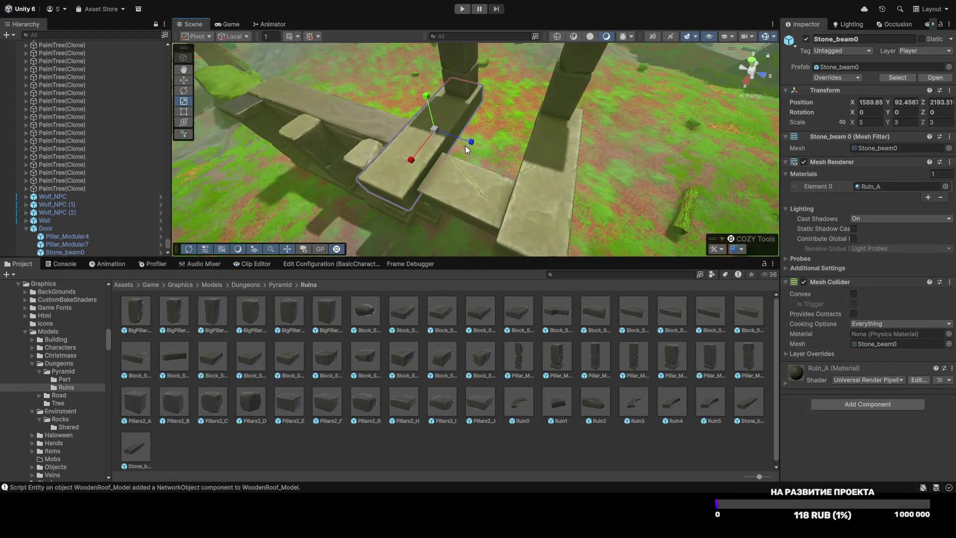
mouse_move(459, 143)
mouse_down()
mouse_move(522, 158)
mouse_move(547, 174)
mouse_up()
key(w)
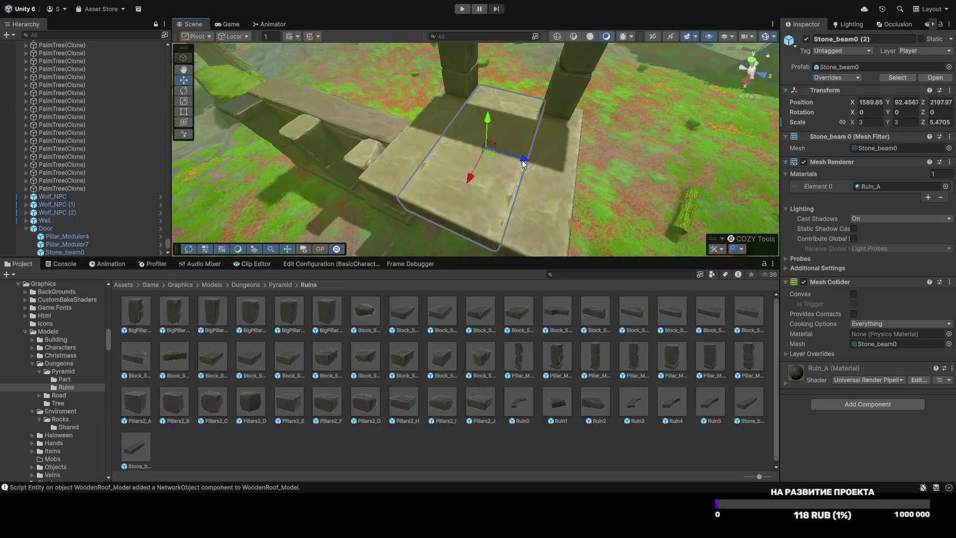
click(482, 179)
mouse_move(483, 179)
mouse_down()
mouse_move(395, 154)
mouse_move(497, 159)
mouse_move(505, 126)
mouse_move(496, 139)
mouse_move(452, 148)
mouse_move(517, 281)
mouse_move(525, 455)
mouse_up()
click(458, 153)
key(r)
key(w)
click(524, 455)
mouse_move(455, 184)
mouse_down()
mouse_move(458, 209)
mouse_move(559, 214)
mouse_move(567, 109)
mouse_move(463, 87)
mouse_move(284, 122)
mouse_move(214, 100)
mouse_move(451, 86)
mouse_move(433, 87)
mouse_move(409, 183)
mouse_up()
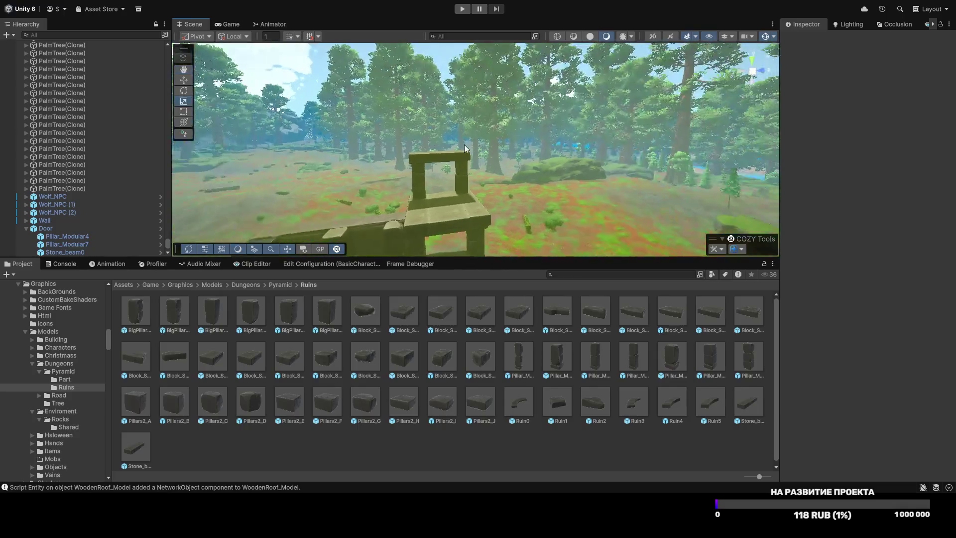
key(w)
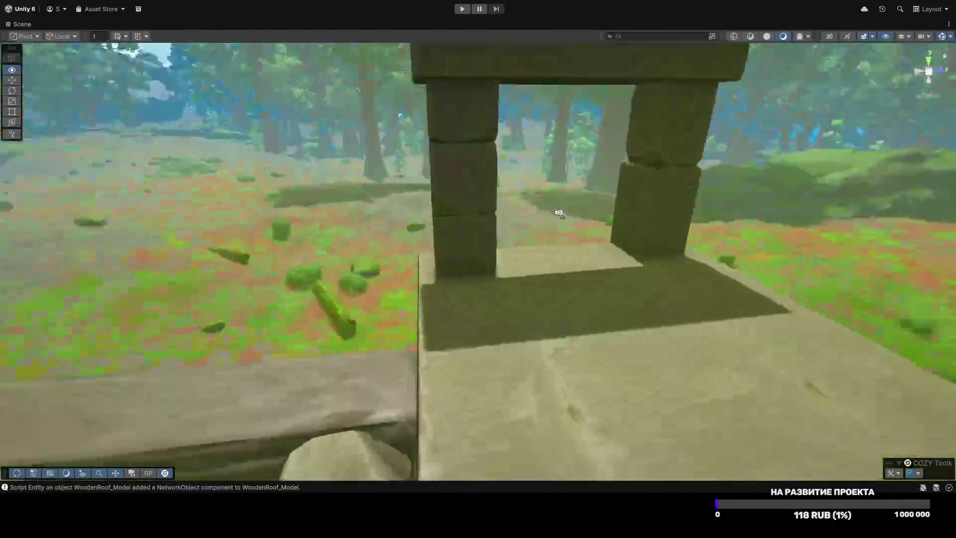
key(s)
key(w)
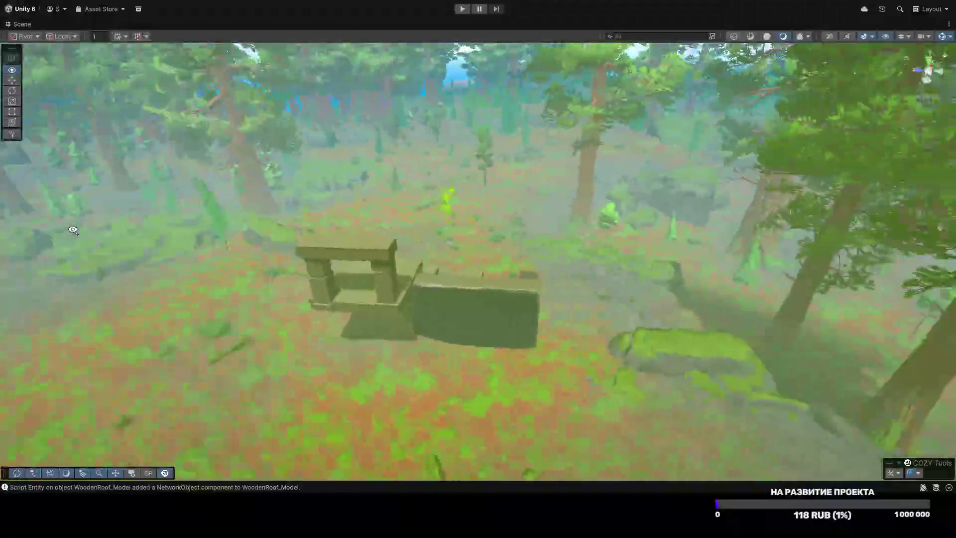
key(w)
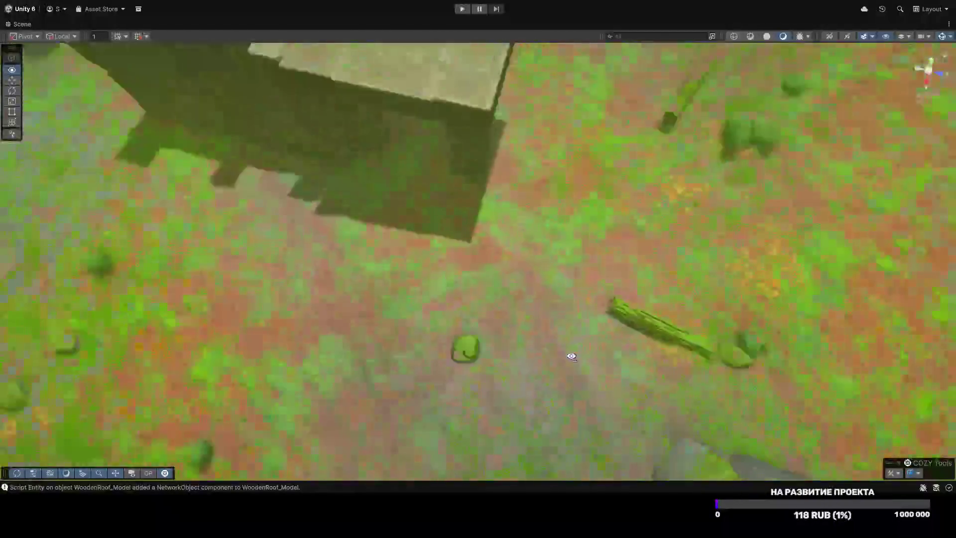
key(s)
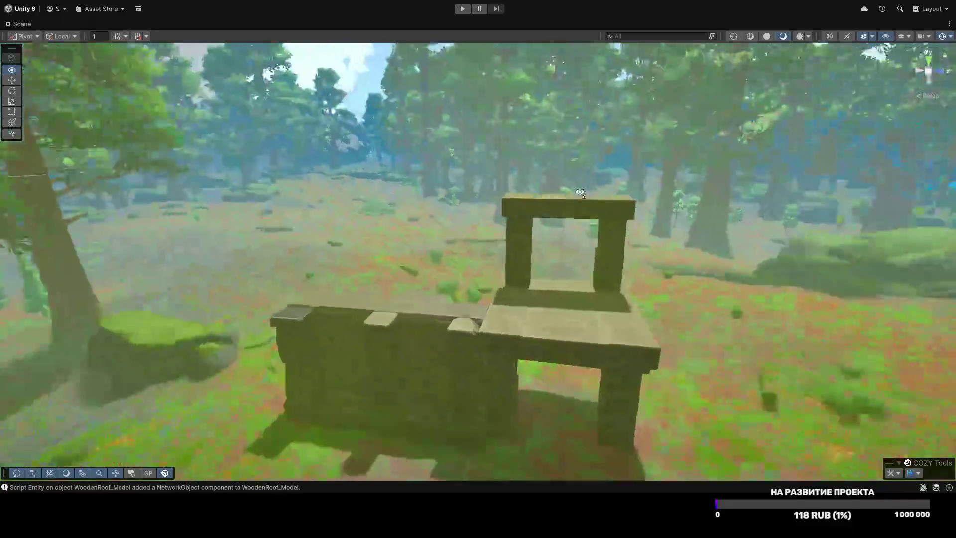
key(w)
key(s)
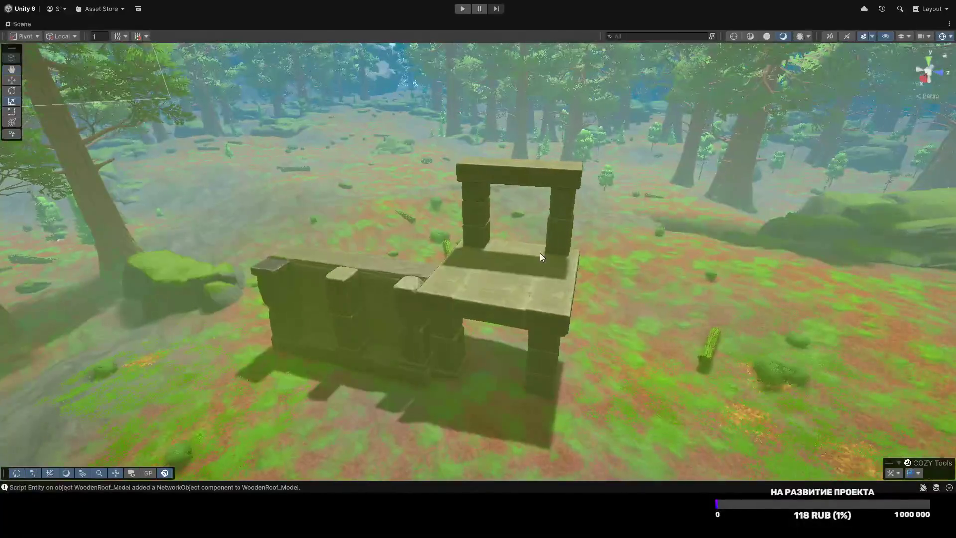
key(shift+space)
key(w)
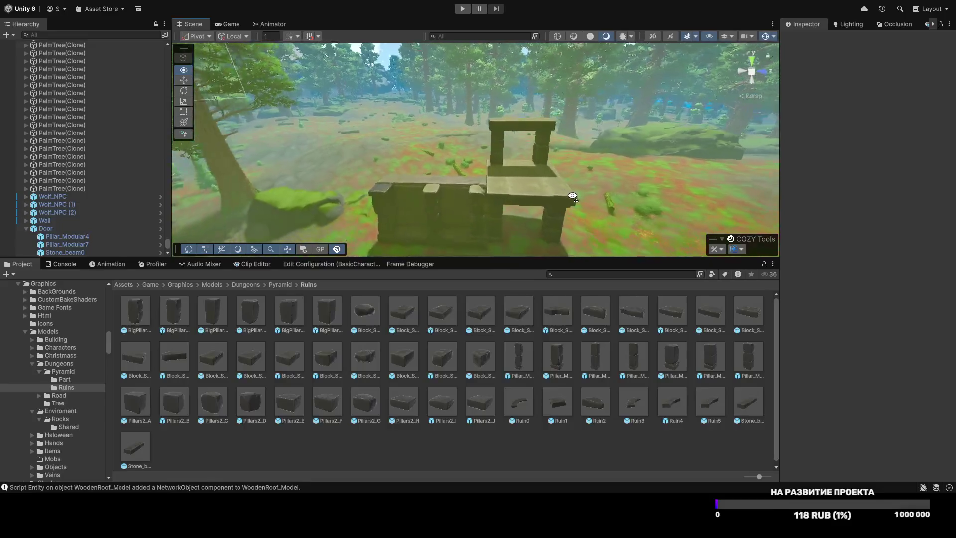
key(w)
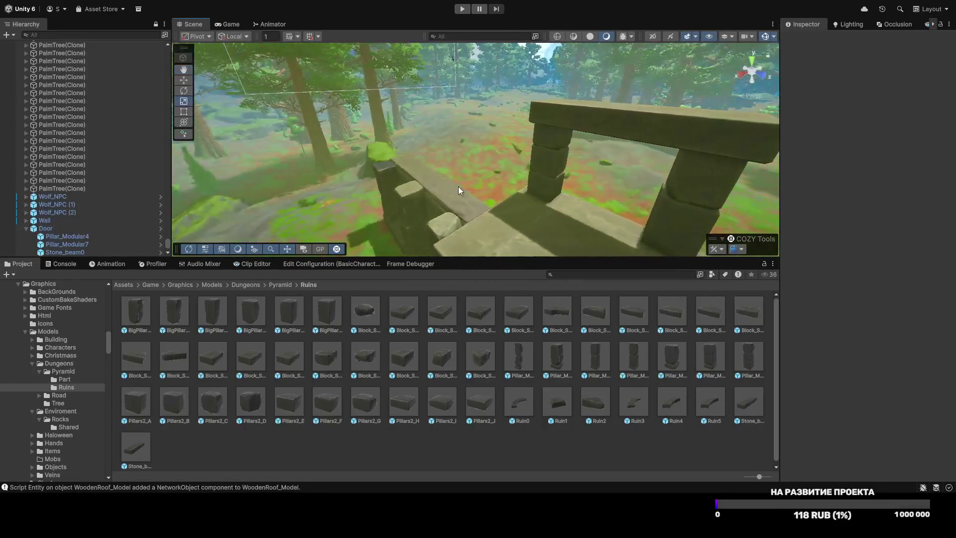
key(s)
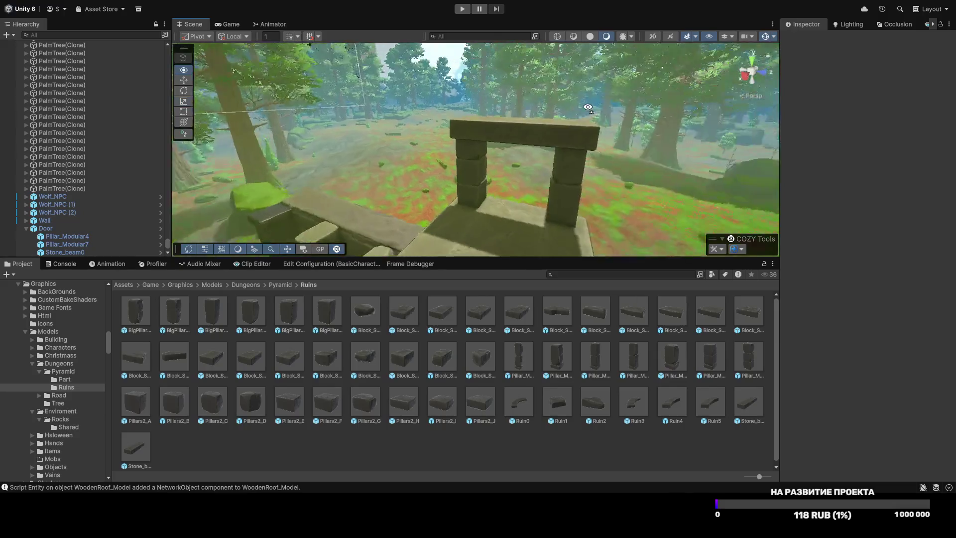
key(w)
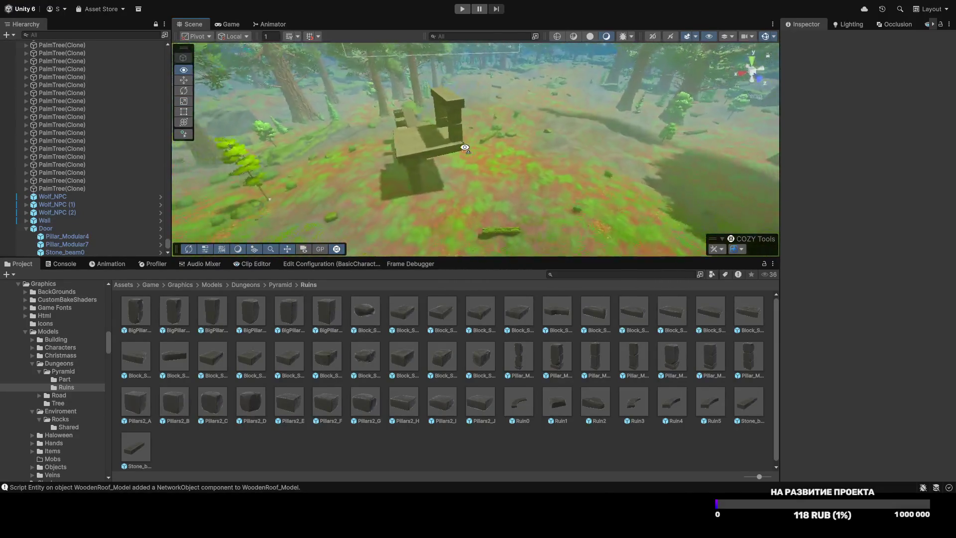
Step: Duplicate the lower wall section and upright block, moving the copy to the wall's right end
key(w)
key(s)
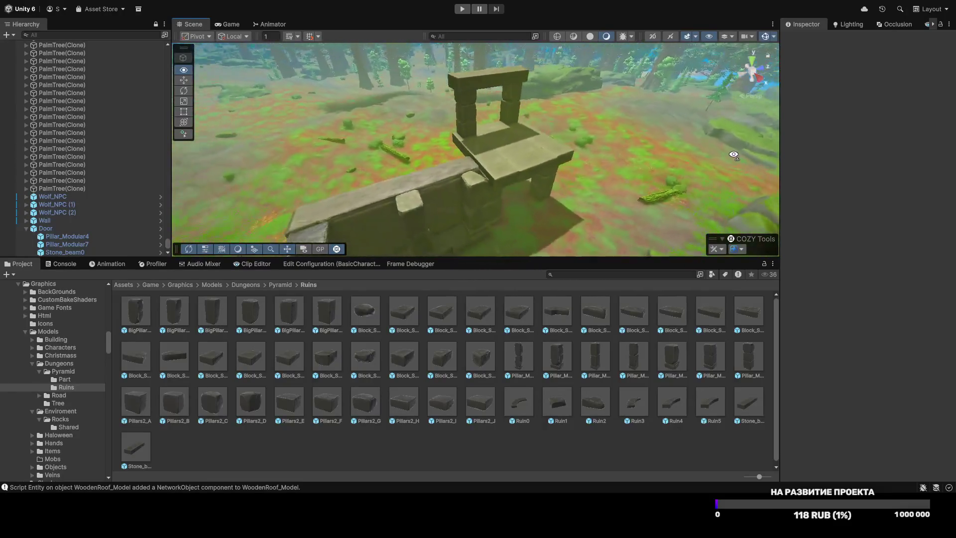
click(423, 202)
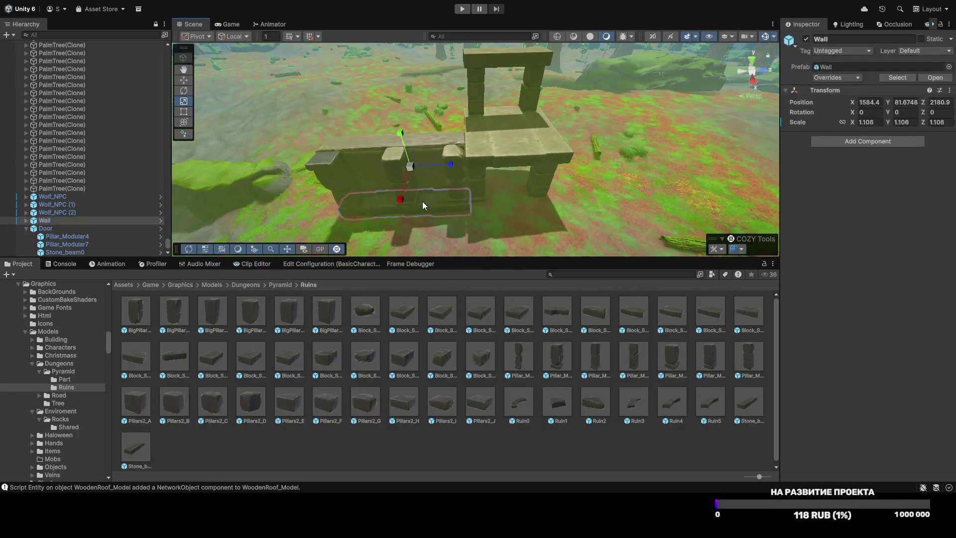
shift+click(399, 174)
key(w)
key(ctrl+d)
mouse_move(418, 184)
mouse_down()
mouse_move(638, 186)
mouse_move(566, 195)
mouse_up()
key(r)
key(ctrl+z)
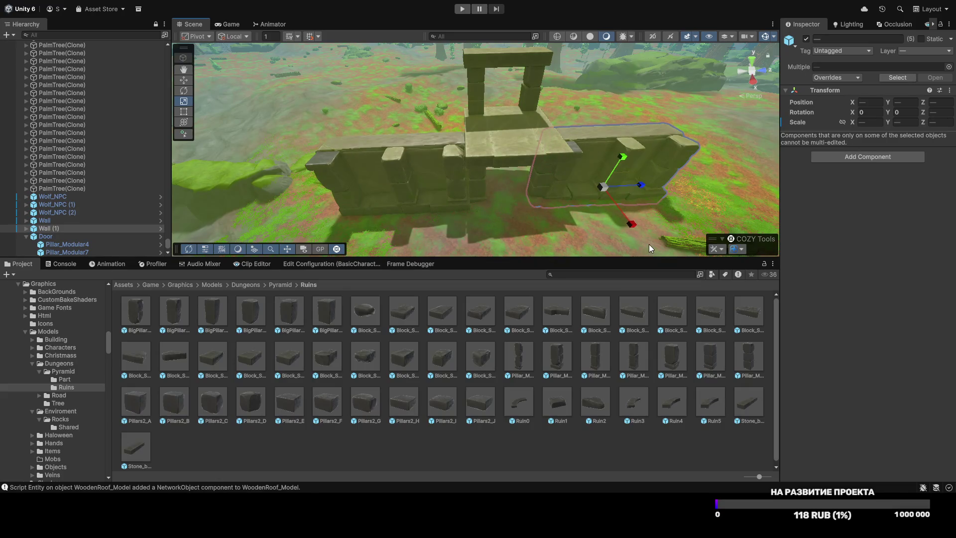
Step: Orbit and fly through the doorway to inspect the lengthened wall and arch
drag(603, 226, 633, 164)
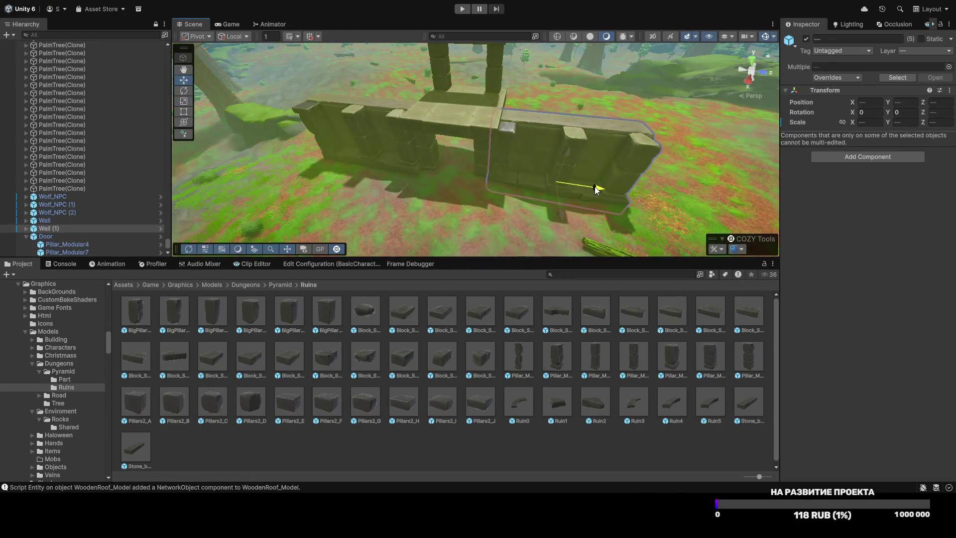
click(579, 208)
mouse_move(578, 208)
mouse_down()
mouse_move(583, 147)
mouse_move(619, 119)
mouse_move(598, 124)
mouse_move(597, 215)
mouse_move(503, 198)
mouse_move(516, 201)
mouse_move(526, 183)
mouse_move(599, 145)
mouse_move(601, 123)
mouse_move(597, 130)
mouse_up()
key(s)
key(w)
key(s)
key(w)
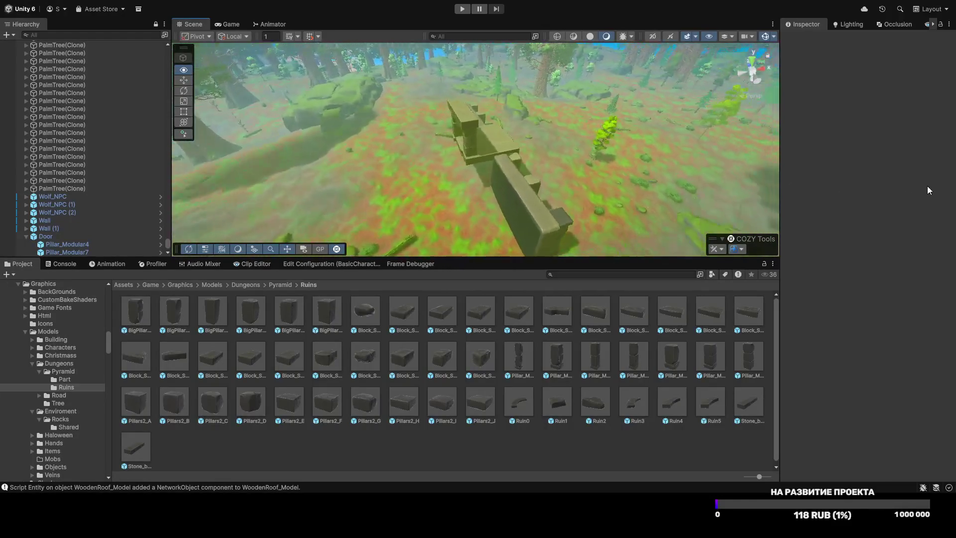
Step: Place a Block_Stone_A1 stone between the door frame's pillars, enlarging and rotating it
mouse_move(589, 169)
mouse_down()
mouse_move(593, 249)
mouse_move(612, 157)
mouse_move(587, 272)
mouse_move(612, 212)
mouse_move(465, 278)
mouse_up()
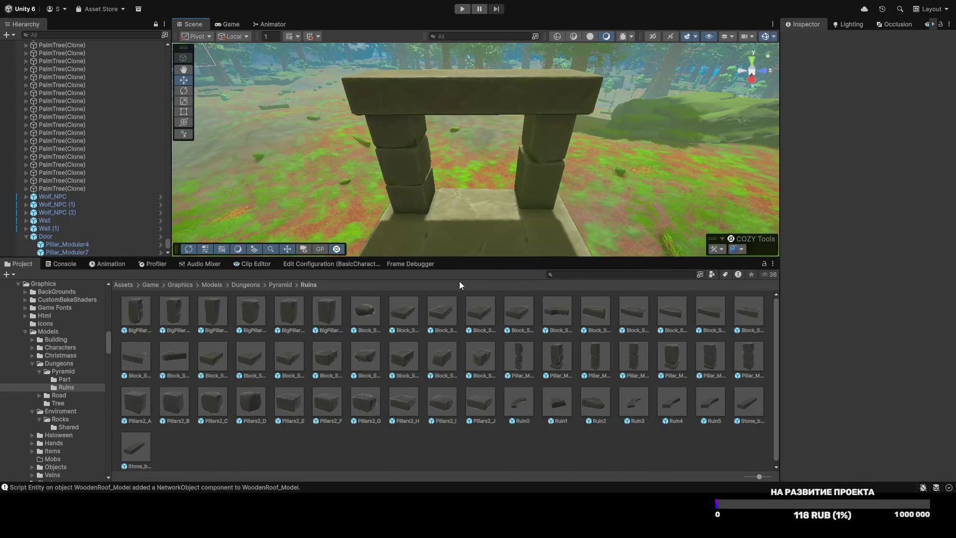
mouse_move(360, 357)
mouse_down()
mouse_move(458, 219)
mouse_move(489, 202)
mouse_move(521, 243)
mouse_move(498, 191)
mouse_move(503, 162)
mouse_move(506, 196)
mouse_up()
key(r)
key(w)
key(r)
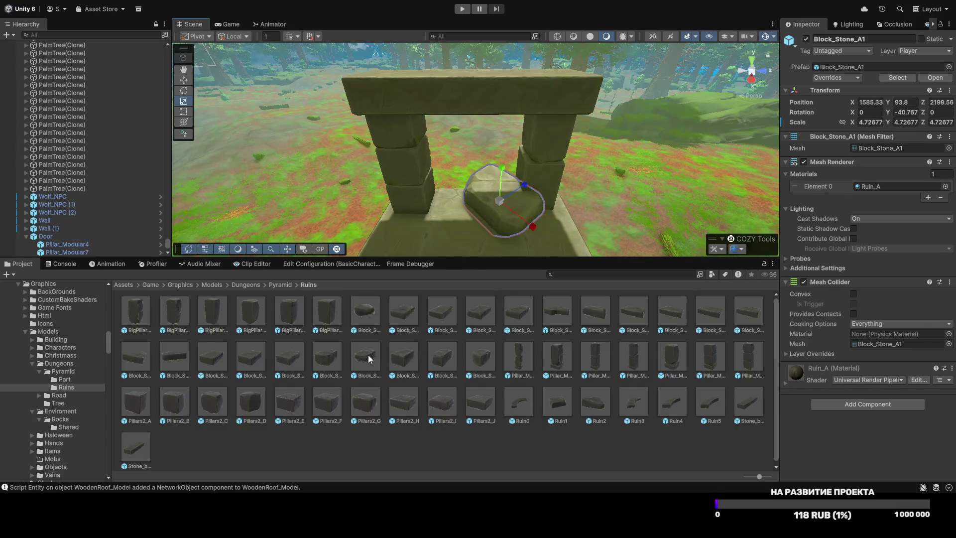
scroll(461, 232, down, 3)
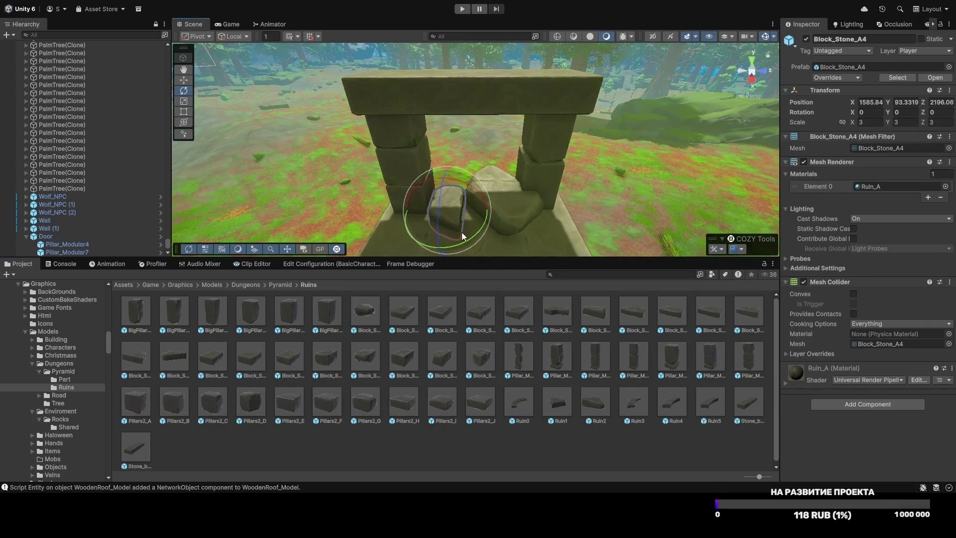
mouse_move(478, 202)
mouse_down()
mouse_move(441, 184)
mouse_move(418, 194)
mouse_move(433, 180)
mouse_up()
key(e)
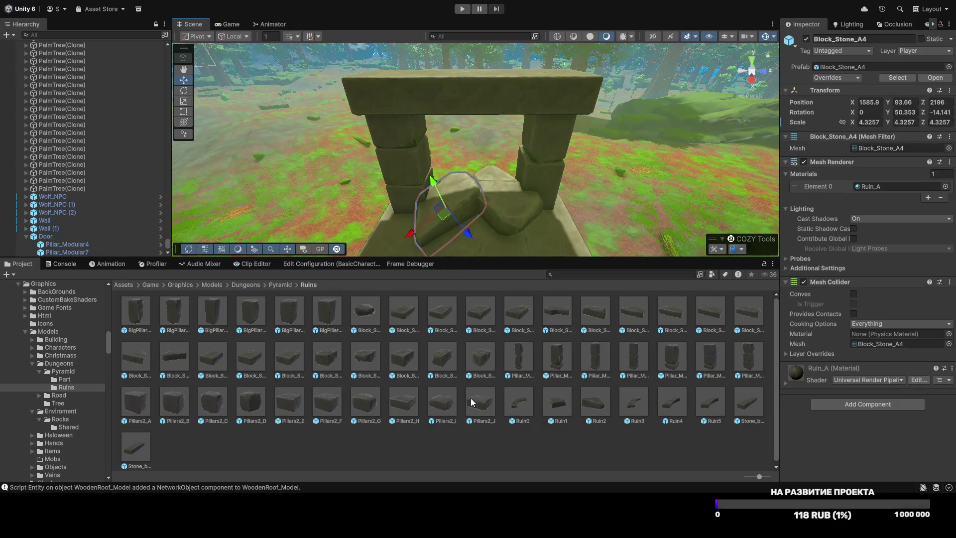
click(479, 453)
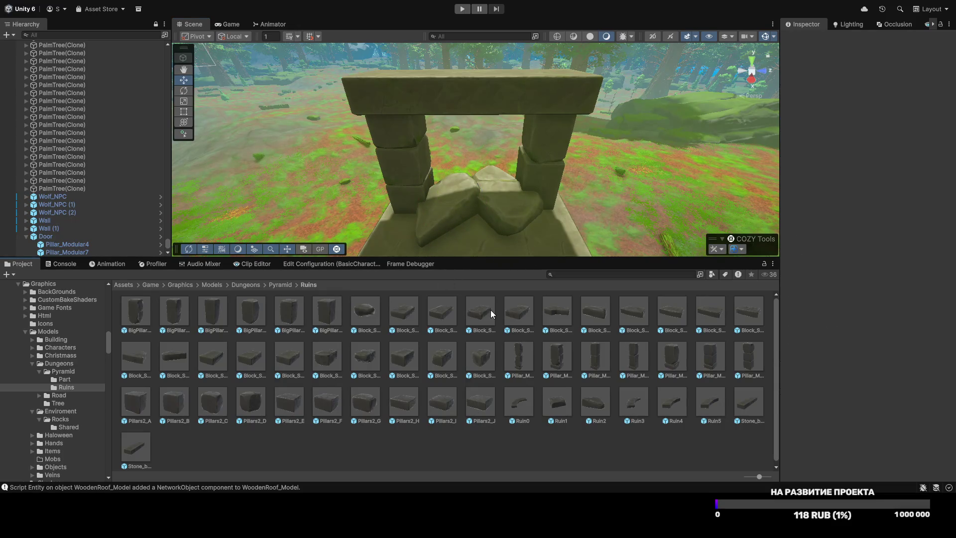
Step: Drop a Block_Stone0 stone into the doorway, scale it to about 3.9, and open it in Prefab Mode
drag(364, 308, 491, 166)
mouse_move(473, 239)
mouse_down()
mouse_move(547, 199)
mouse_move(530, 195)
mouse_move(731, 175)
mouse_up()
key(r)
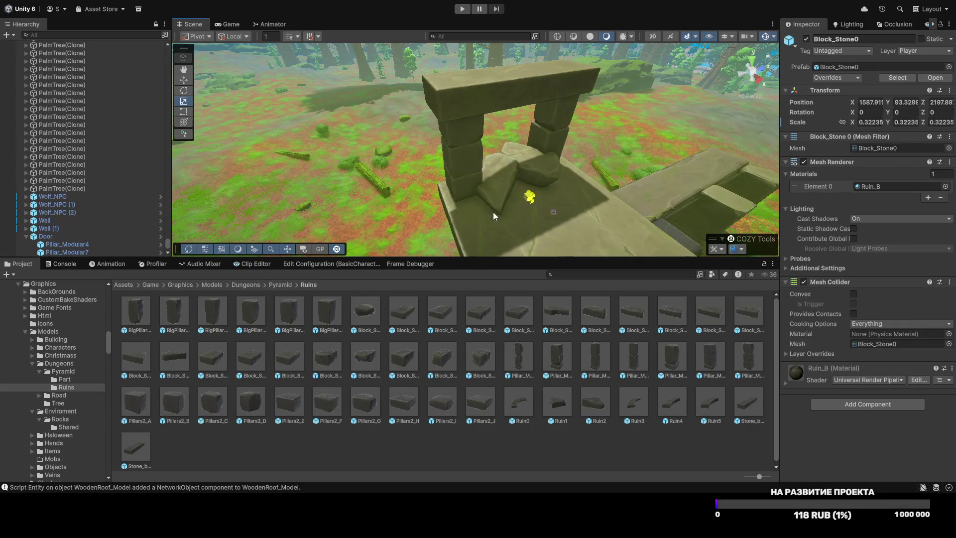
drag(527, 199, 655, 236)
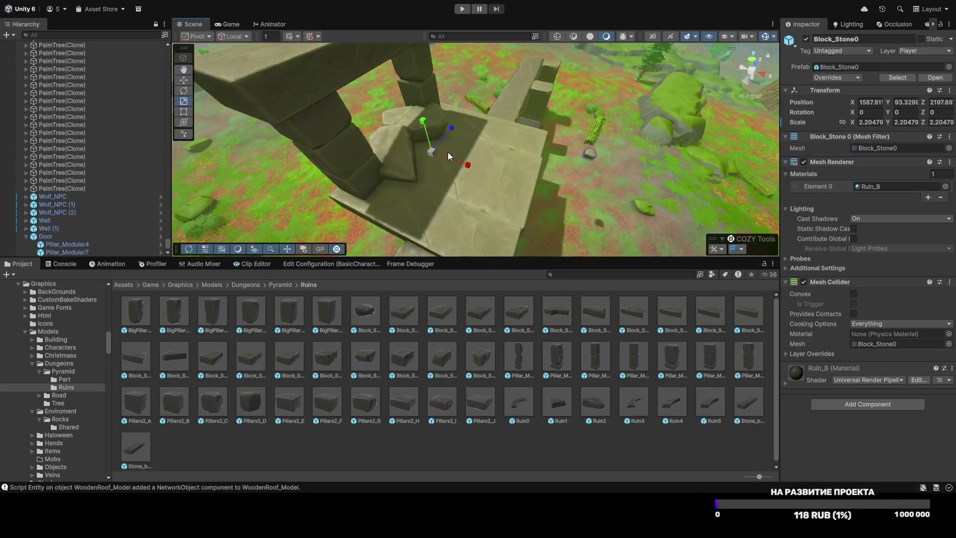
drag(434, 155, 467, 147)
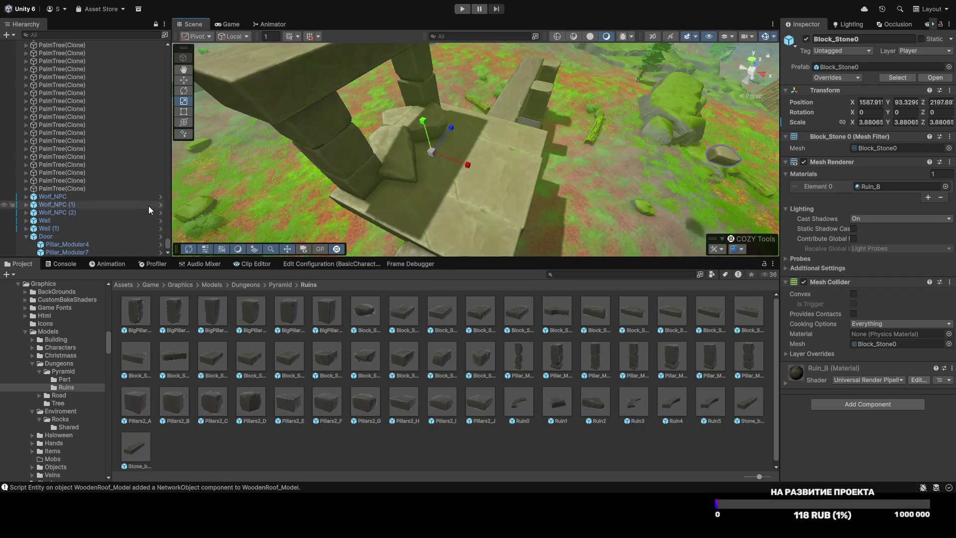
scroll(85, 224, down, 2)
click(161, 253)
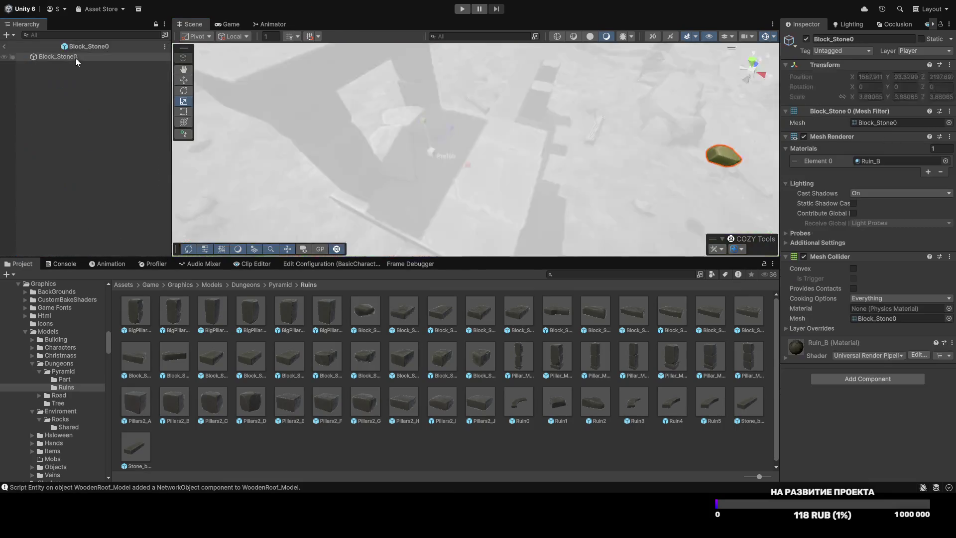
Step: Exit Prefab Mode and move the Block_Stone0 stone across the doorway floor, enlarged to about 4.74
click(73, 55)
click(714, 163)
click(4, 46)
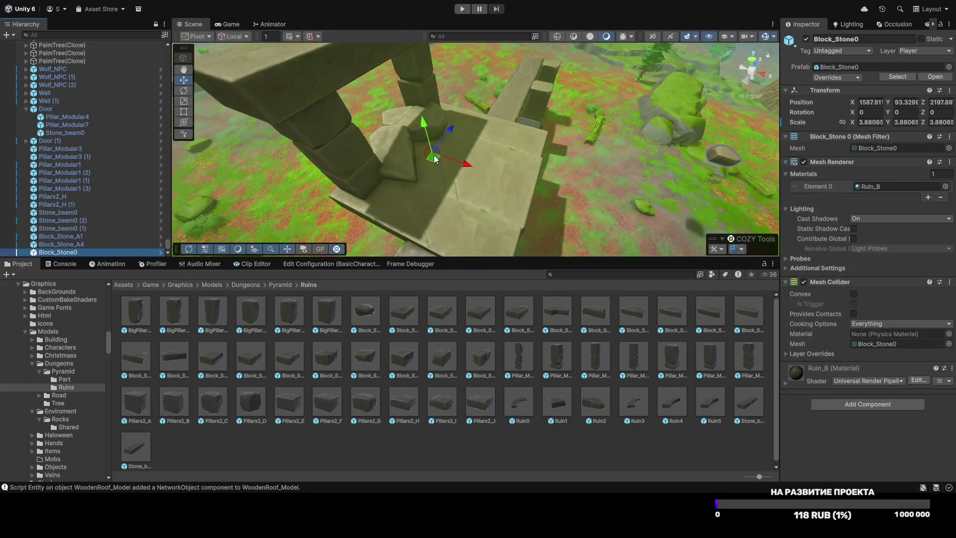
mouse_move(434, 156)
mouse_down()
mouse_move(231, 132)
mouse_move(190, 146)
mouse_move(331, 119)
mouse_move(301, 118)
mouse_up()
key(w)
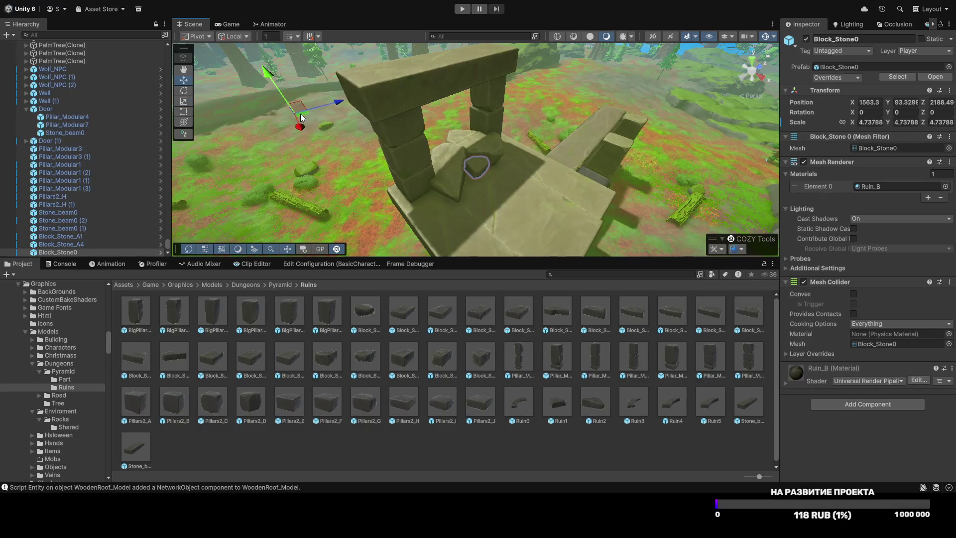
Step: Settle the stone onto the doorway floor and collapse the Door group in the Hierarchy
drag(279, 82, 283, 88)
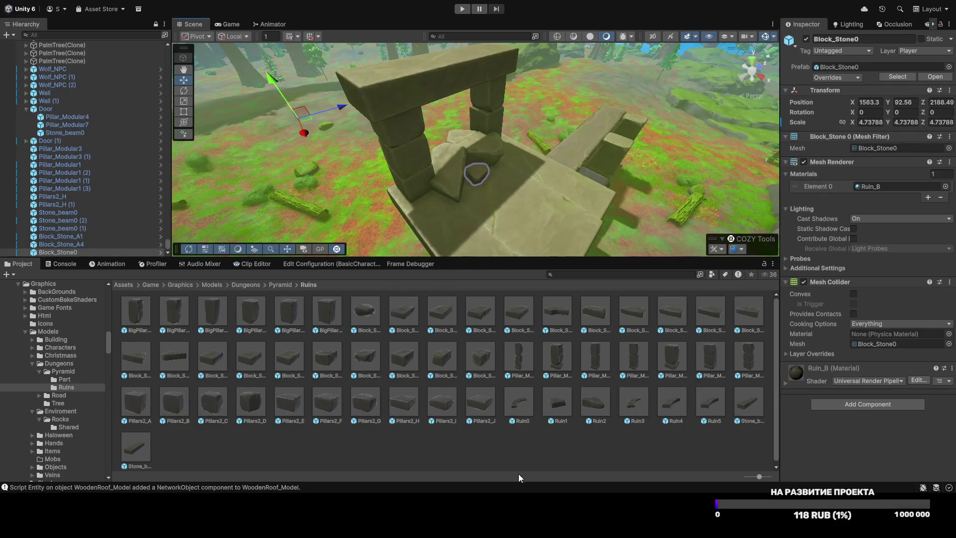
mouse_move(548, 195)
mouse_down()
mouse_move(567, 214)
mouse_move(388, 234)
mouse_move(288, 190)
mouse_up()
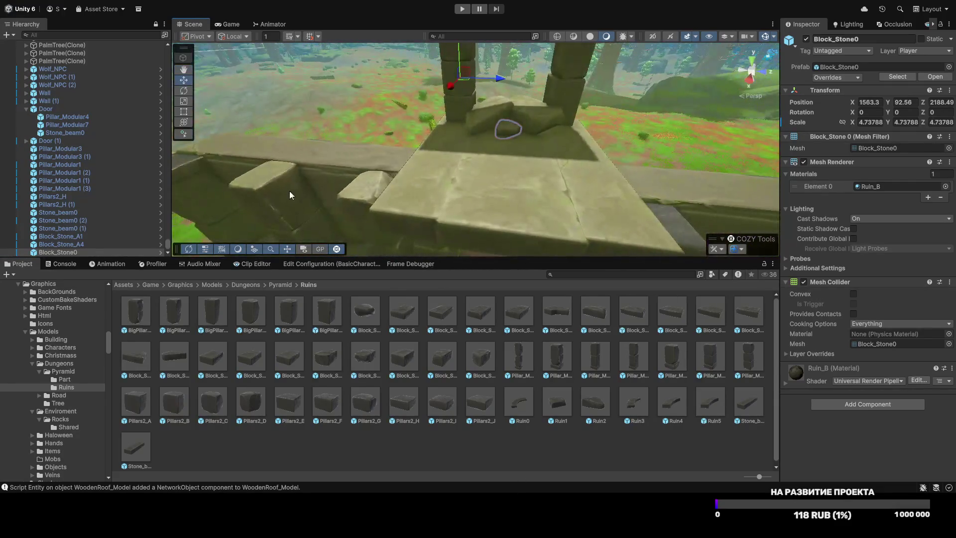
click(26, 108)
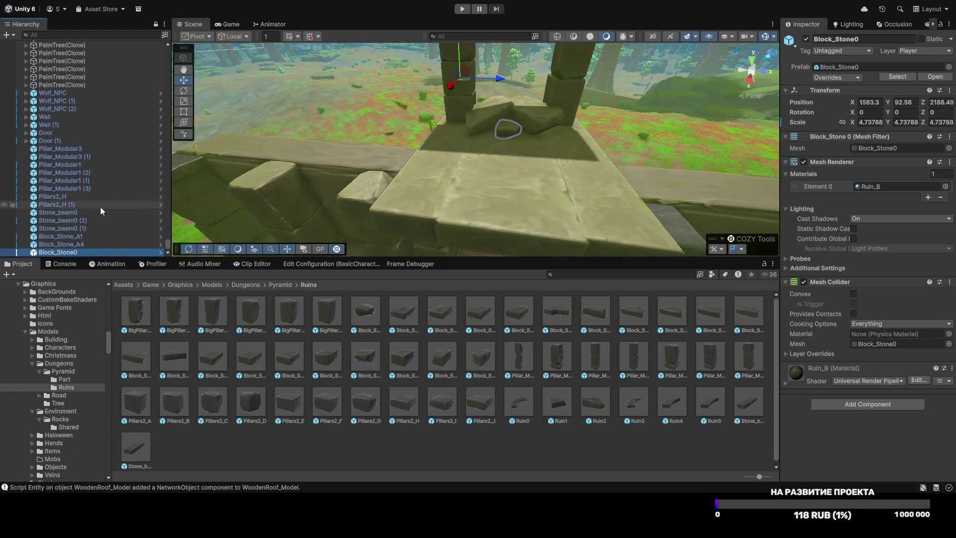
mouse_move(94, 256)
mouse_down()
mouse_move(94, 314)
mouse_move(100, 263)
mouse_up()
mouse_move(385, 206)
mouse_down()
mouse_move(502, 229)
mouse_move(562, 204)
mouse_up()
scroll(501, 227, up, 5)
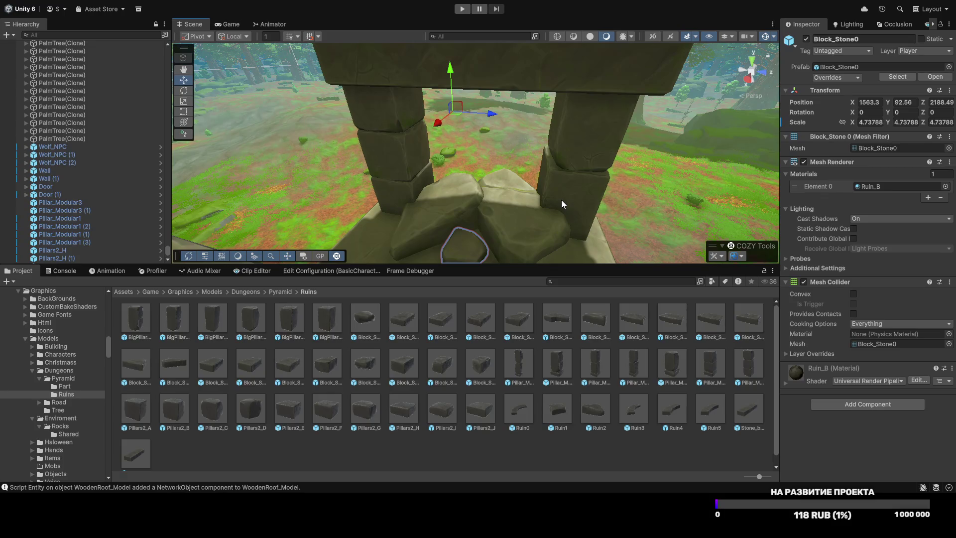
Step: Raise the stone inside the archway up into the door frame and tilt it at an angle
click(492, 196)
drag(608, 191, 512, 160)
scroll(513, 161, up, 10)
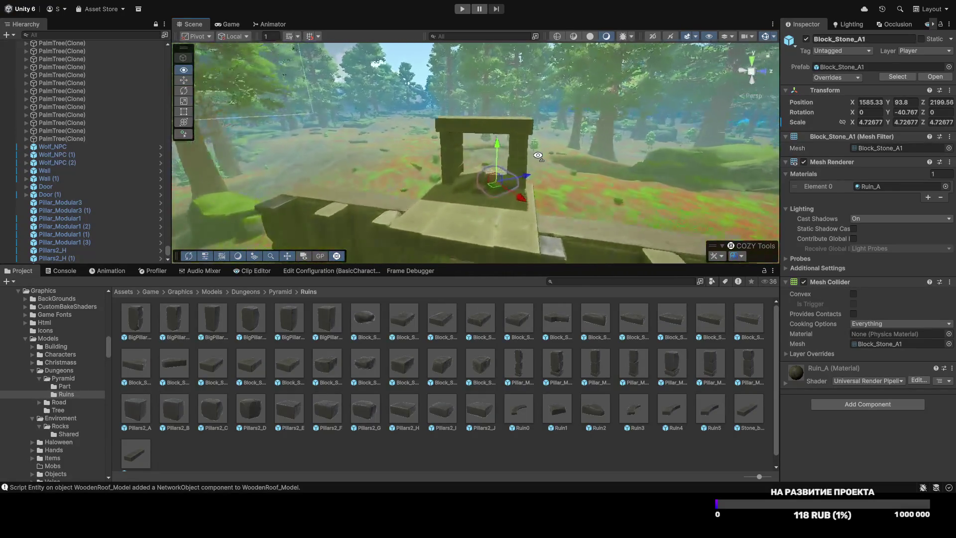
drag(520, 177, 522, 141)
key(e)
mouse_move(521, 189)
mouse_down()
mouse_move(533, 167)
mouse_move(498, 169)
mouse_move(519, 179)
mouse_up()
key(w)
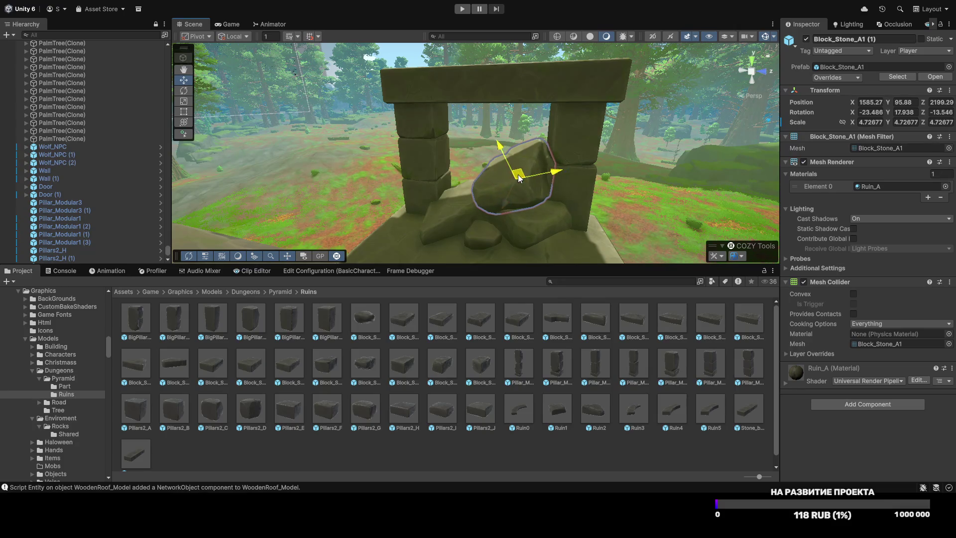
Step: Tilt the smaller neighbouring stone forward about 26 degrees
mouse_move(477, 230)
mouse_down()
mouse_move(473, 302)
mouse_move(468, 294)
mouse_up()
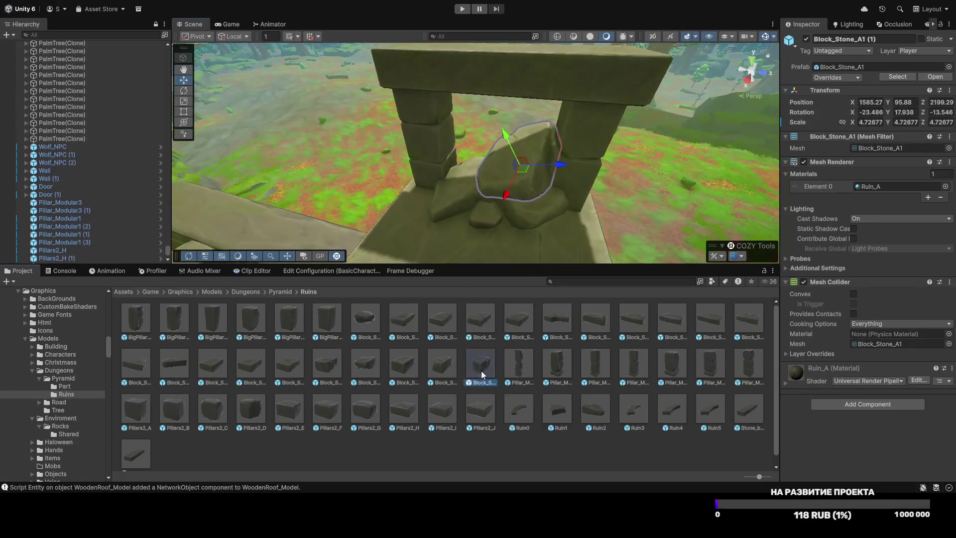
click(464, 174)
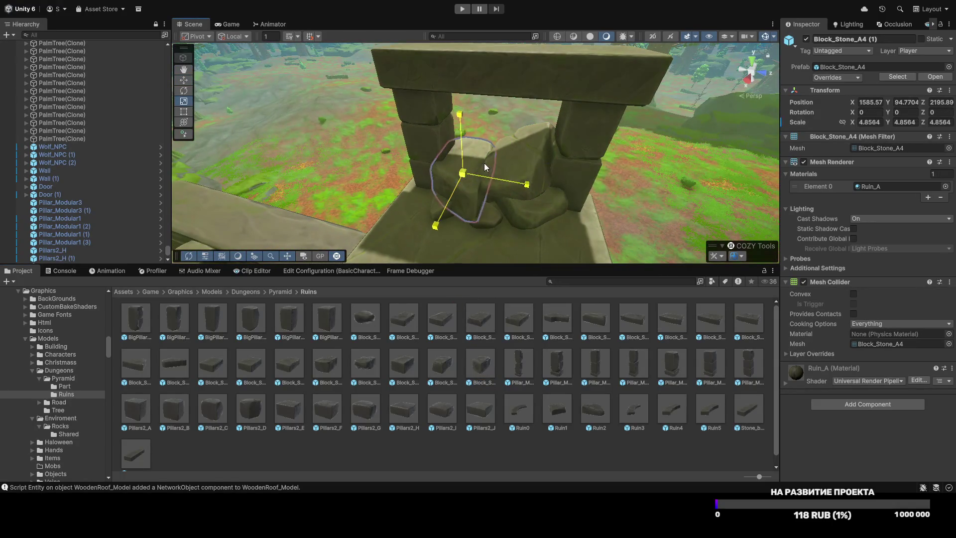
key(e)
mouse_move(464, 144)
mouse_down()
mouse_move(502, 161)
mouse_move(472, 164)
mouse_up()
key(w)
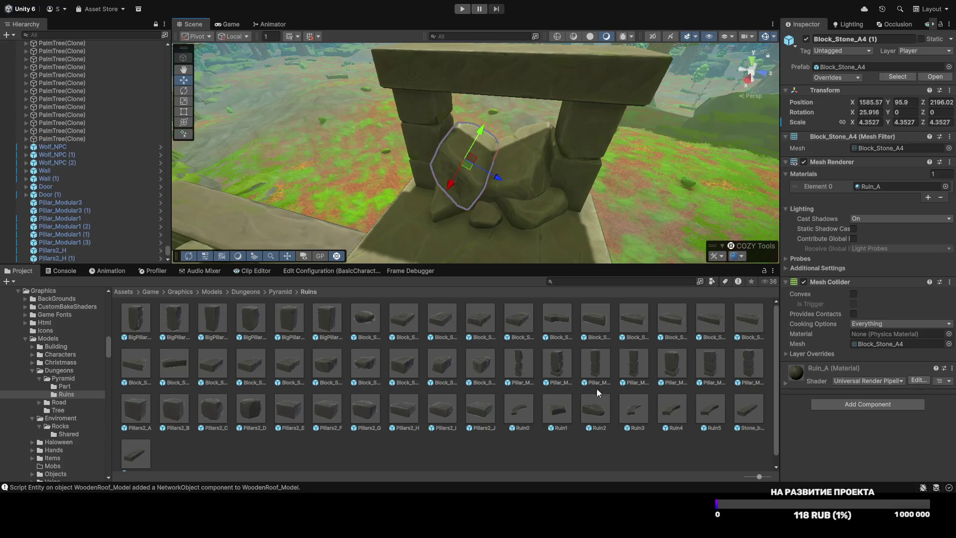
Step: Place a Ruin2 rock in the upper door frame and enlarge it to about 5.21 scale
mouse_move(595, 408)
mouse_down()
mouse_move(504, 154)
mouse_move(564, 154)
mouse_move(536, 155)
mouse_up()
key(r)
key(w)
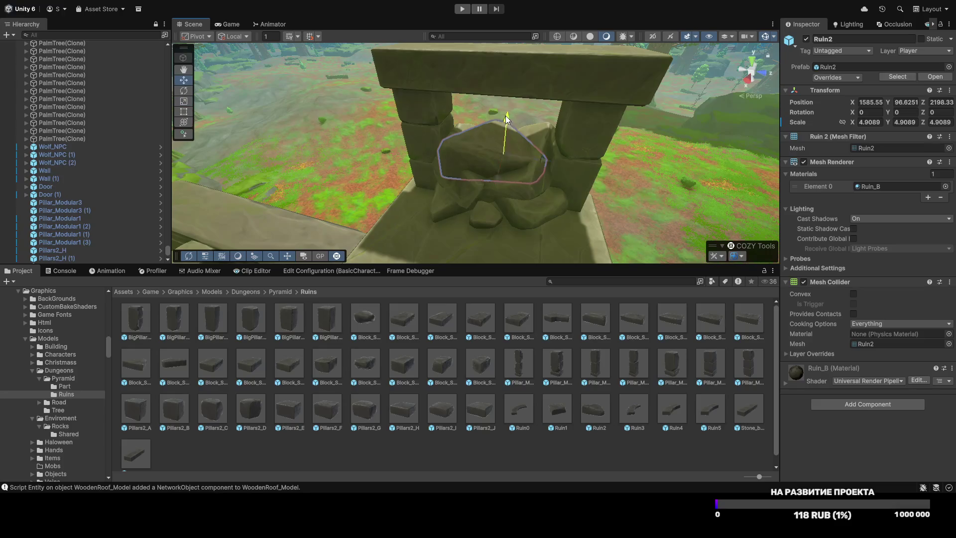
drag(506, 116, 510, 104)
drag(508, 141, 497, 157)
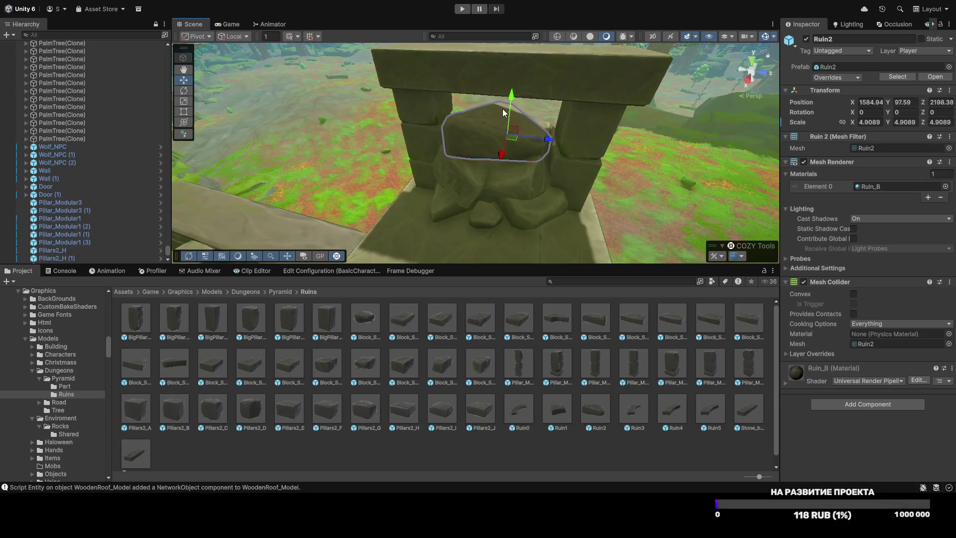
drag(510, 101, 510, 98)
key(r)
drag(509, 131, 513, 133)
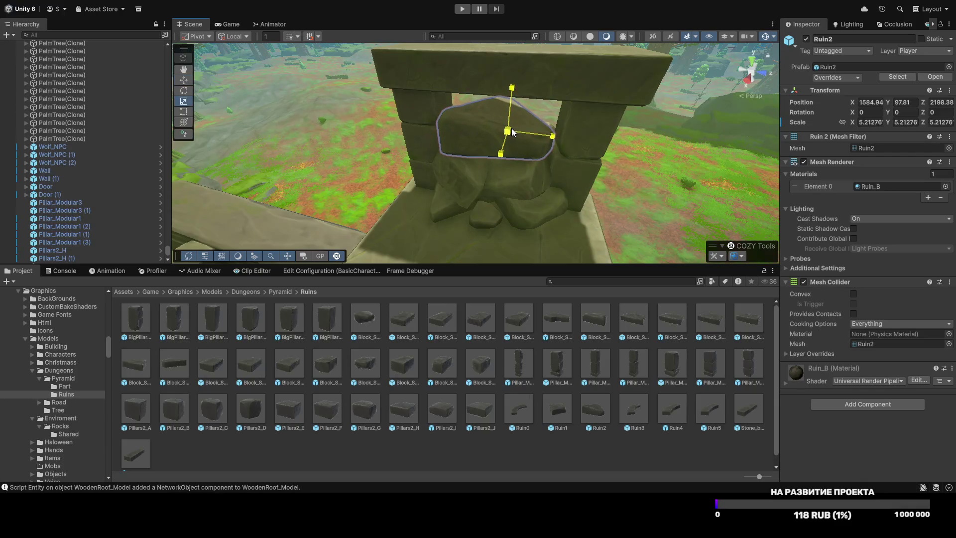
click(582, 446)
mouse_move(512, 207)
mouse_down()
mouse_move(537, 220)
mouse_move(605, 127)
mouse_move(582, 118)
mouse_move(503, 136)
mouse_move(548, 117)
mouse_move(468, 116)
mouse_up()
scroll(529, 140, up, 10)
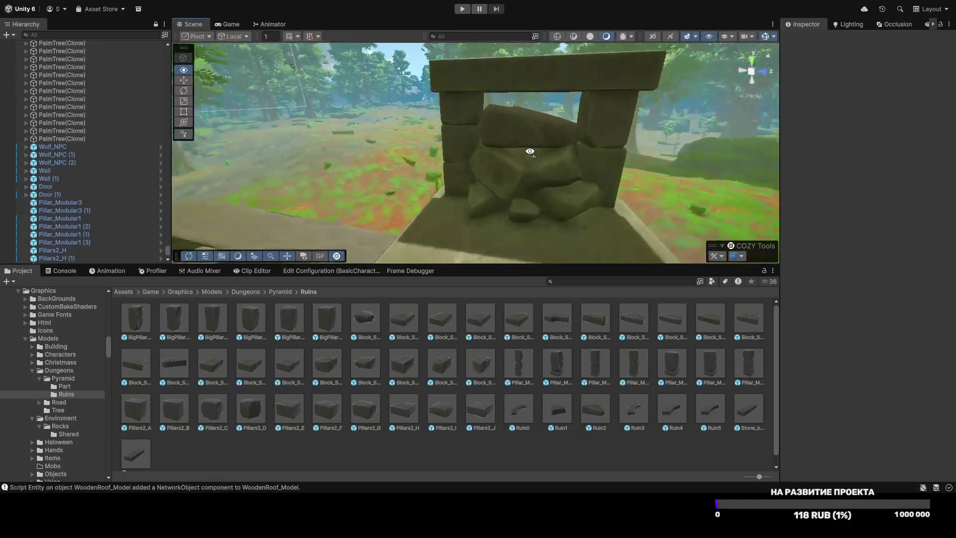
Step: Push the Ruin2 boulder deeper into the upper door frame
click(529, 138)
key(w)
drag(559, 132, 569, 130)
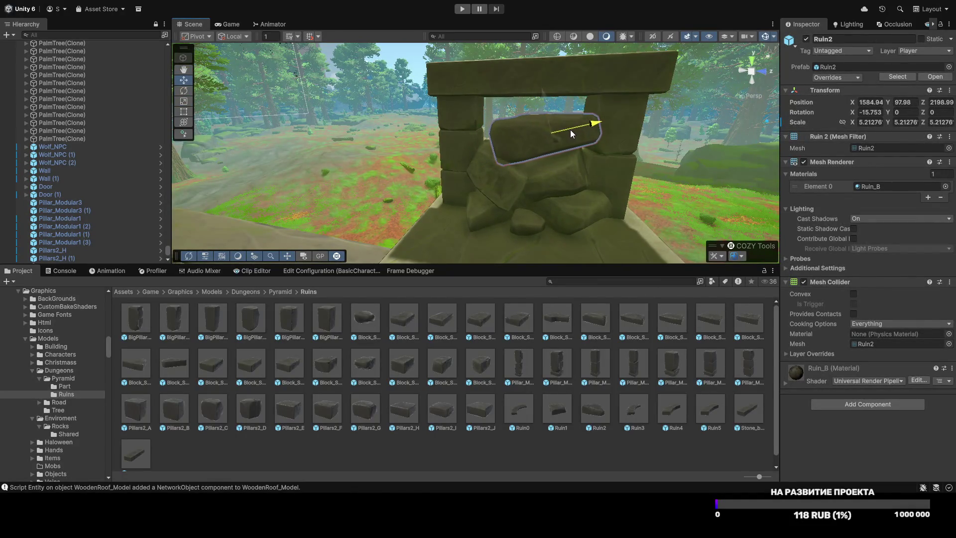
drag(556, 257, 591, 238)
scroll(592, 238, up, 3)
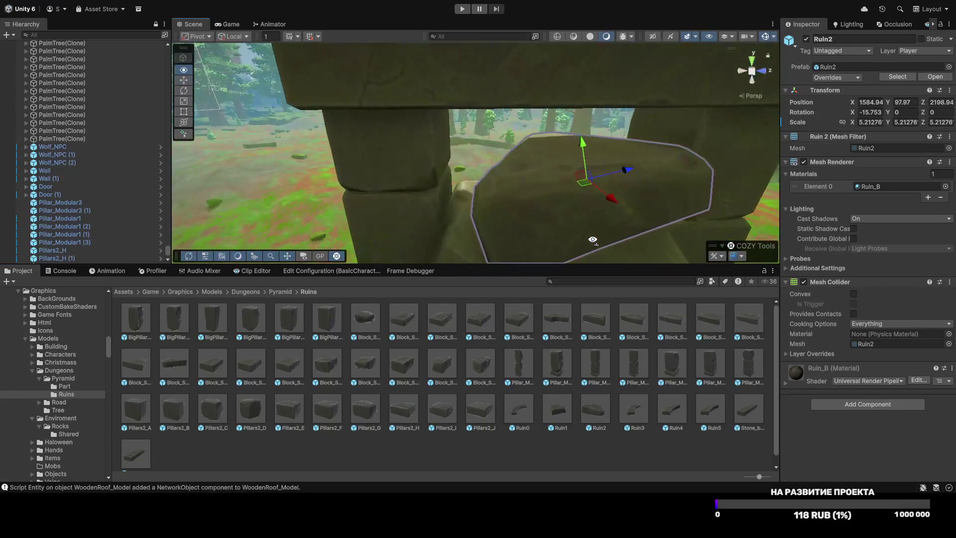
Step: Add Block_Stone_A1 (3) to the doorway, rotated, scaled to about 4.03, and lifted into the gap
mouse_move(359, 369)
mouse_down()
mouse_move(472, 194)
mouse_move(473, 206)
mouse_move(517, 169)
mouse_move(501, 199)
mouse_move(479, 185)
mouse_up()
key(e)
key(r)
key(e)
key(w)
mouse_move(484, 187)
mouse_down()
mouse_move(475, 155)
mouse_move(497, 174)
mouse_up()
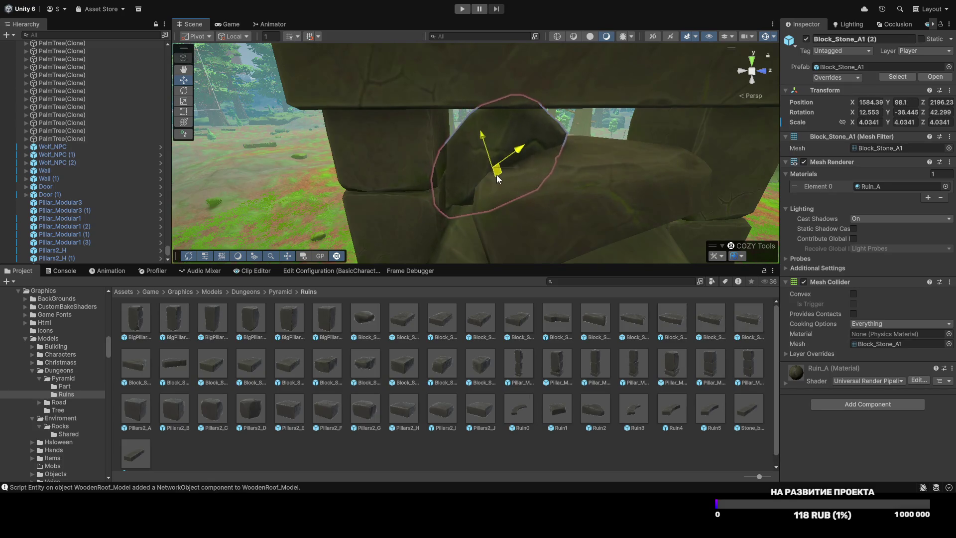
scroll(504, 156, down, 5)
scroll(503, 155, down, 5)
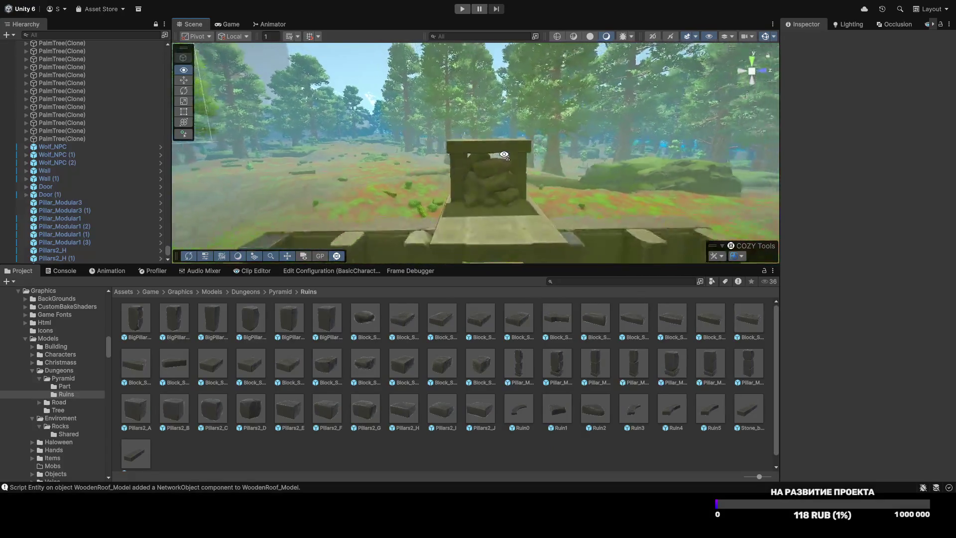
scroll(475, 160, up, 5)
Step: Move the other wedged stone deeper into the doorway gap and re-rotate it
click(475, 159)
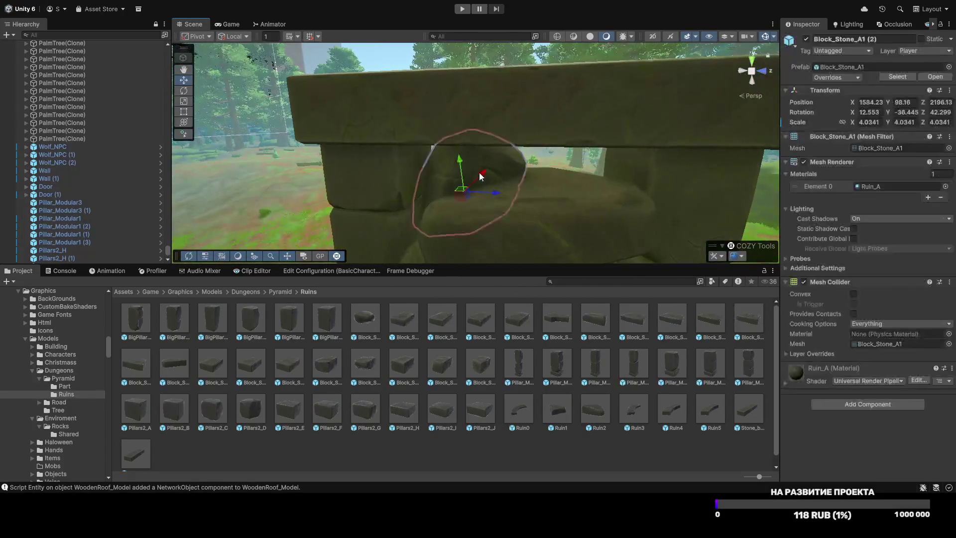
scroll(532, 189, up, 5)
mouse_move(531, 189)
mouse_down()
mouse_move(478, 189)
mouse_move(573, 199)
mouse_move(543, 154)
mouse_move(614, 172)
mouse_move(633, 145)
mouse_move(658, 145)
mouse_move(640, 143)
mouse_move(614, 145)
mouse_move(570, 181)
mouse_move(547, 184)
mouse_move(589, 150)
mouse_move(701, 173)
mouse_move(532, 153)
mouse_move(510, 199)
mouse_move(551, 208)
mouse_move(559, 194)
mouse_move(581, 207)
mouse_move(574, 201)
mouse_up()
key(e)
key(w)
click(593, 456)
scroll(552, 142, down, 5)
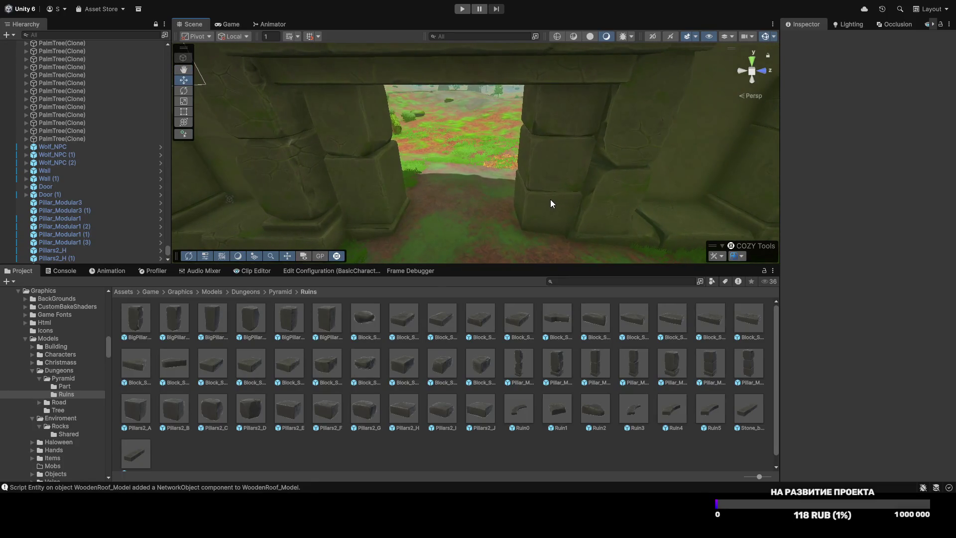
Step: Select the flat Block_Stone12 slab on the ground and enlarge it to about 7.3 scale
scroll(463, 369, down, 1)
mouse_move(547, 199)
mouse_down()
mouse_move(558, 196)
mouse_move(536, 191)
mouse_move(850, 198)
mouse_move(893, 208)
mouse_up()
click(524, 201)
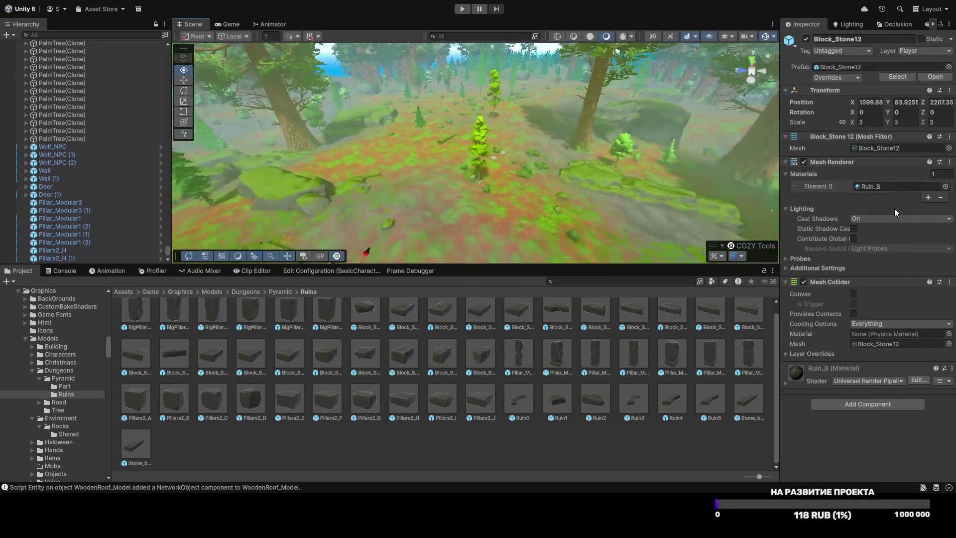
key(f)
mouse_move(410, 199)
mouse_down()
mouse_move(472, 181)
mouse_move(305, 177)
mouse_move(468, 155)
mouse_up()
Step: Slide Block_Stone12 beside the ruin's wall, turn it slightly, and settle it onto the ground
key(w)
mouse_move(324, 162)
mouse_down()
mouse_move(316, 172)
mouse_move(324, 184)
mouse_move(301, 140)
mouse_move(320, 157)
mouse_move(300, 163)
mouse_up()
key(e)
key(w)
key(r)
key(w)
click(241, 39)
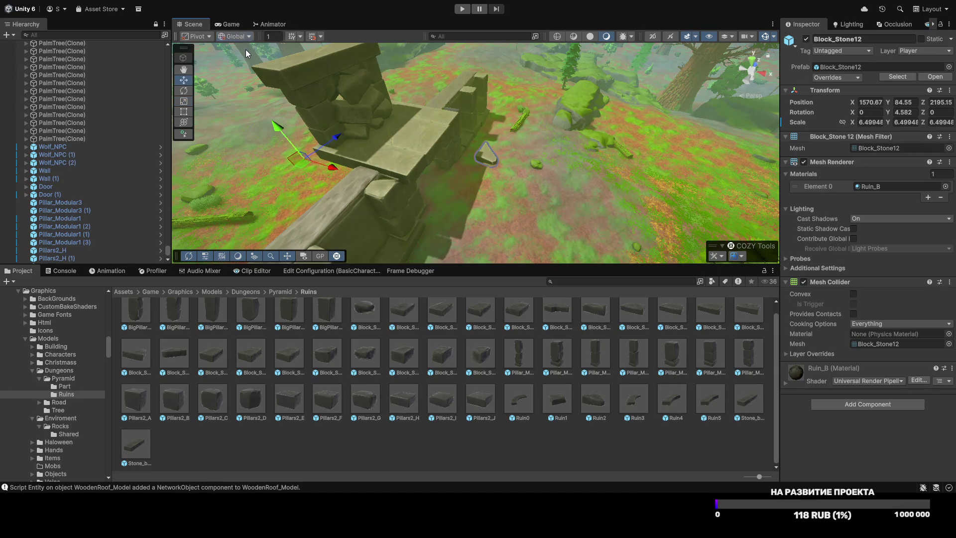
drag(298, 160, 300, 164)
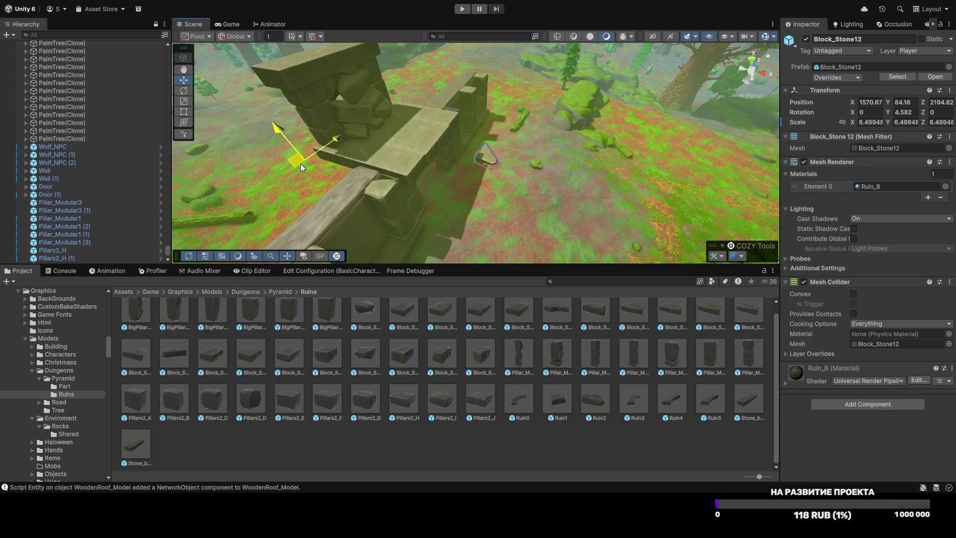
key(x)
mouse_move(388, 144)
mouse_down()
mouse_move(406, 146)
mouse_move(222, 139)
mouse_up()
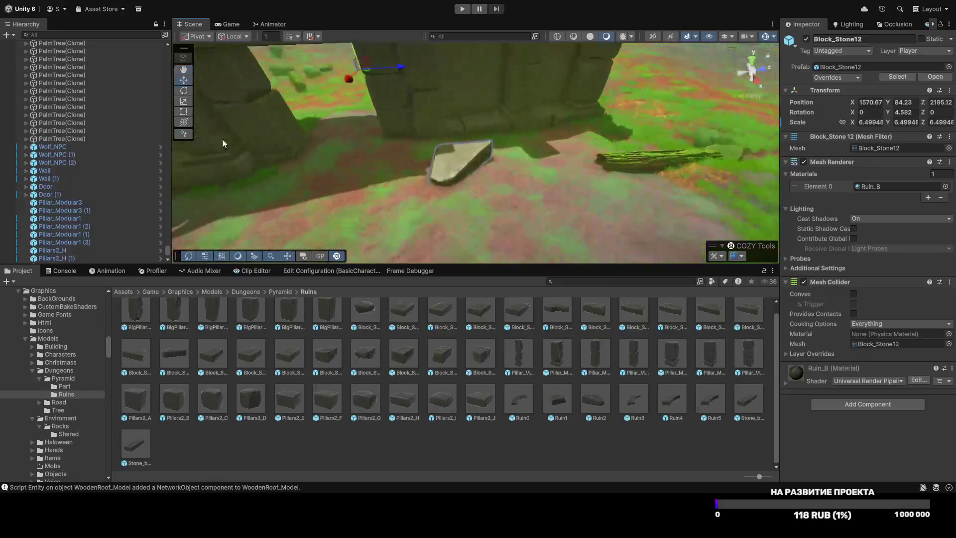
Step: Deselect the slab and maximise the Scene view to fill the editor
click(521, 433)
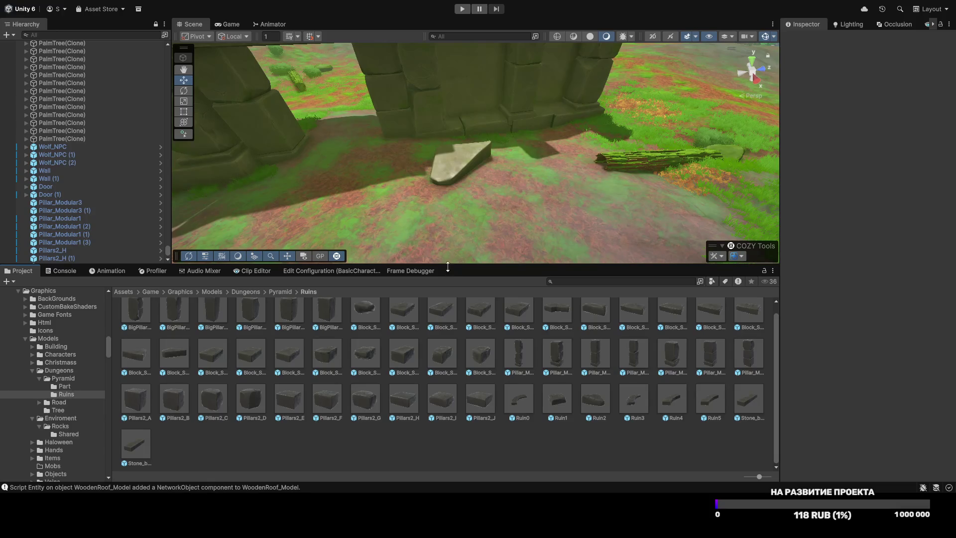
drag(447, 267, 447, 318)
key(shift+space)
Step: Restore the editor layout, duplicate the front Wall, and lift Wall (2) onto the lower wall's left part at Y 92.48
key(s)
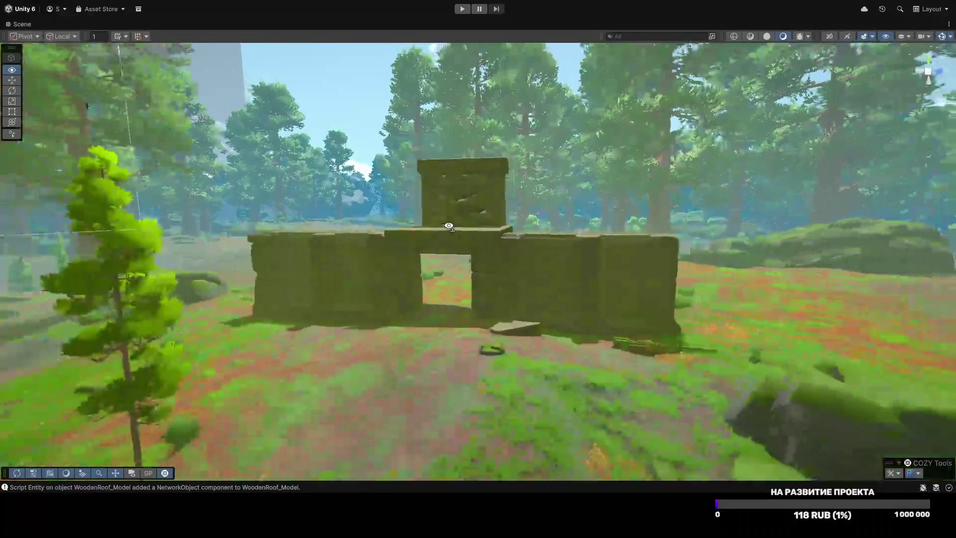
key(w)
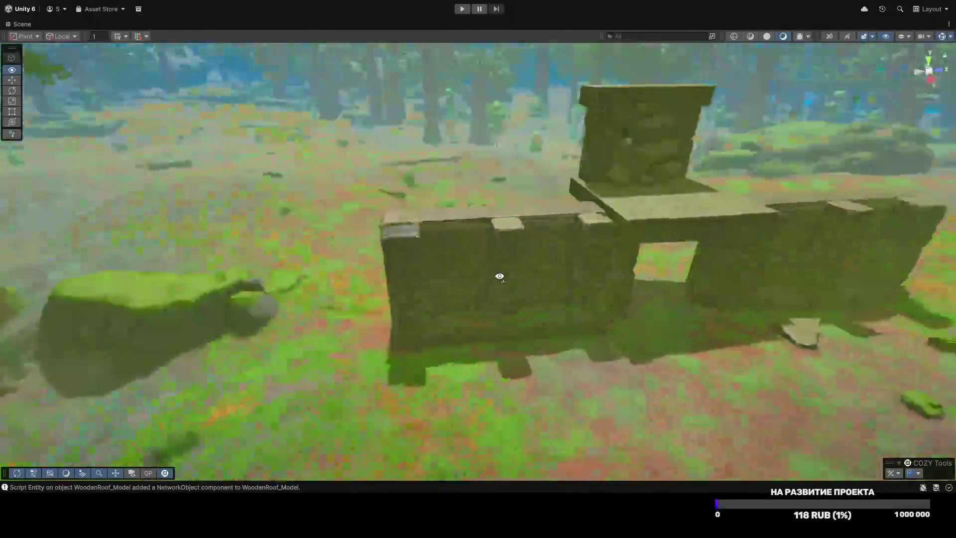
key(shift+space)
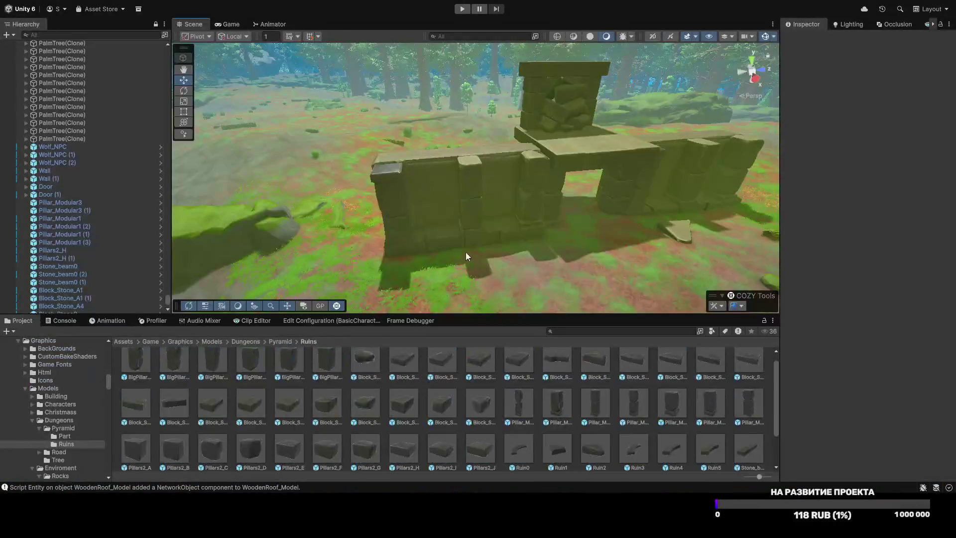
click(478, 243)
key(ctrl+d)
drag(444, 189, 435, 100)
Step: Lower Wall (2) slightly, then duplicate it as Wall (3) on the lower wall's right section at Y 92.83
key(w)
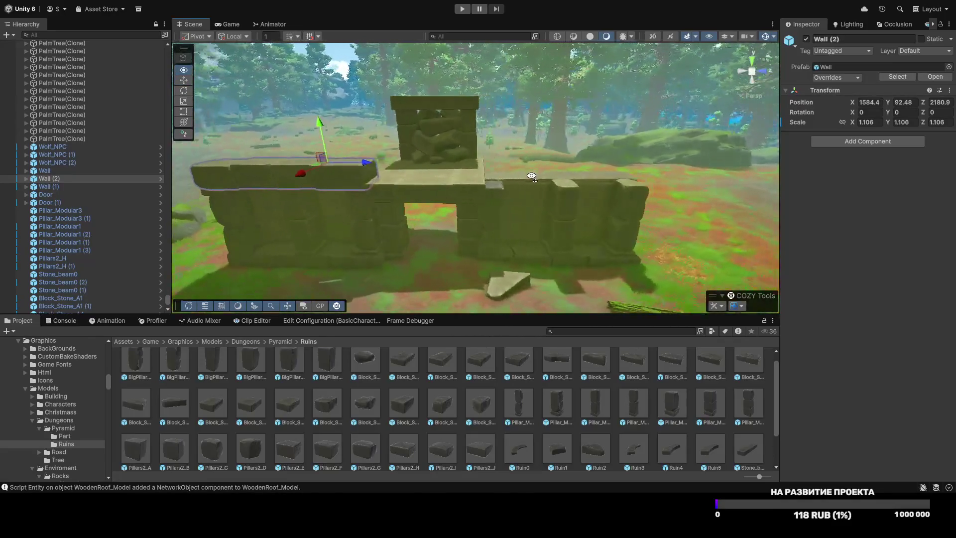
key(ctrl+d)
drag(539, 253, 526, 246)
drag(513, 189, 513, 122)
mouse_move(525, 239)
mouse_down()
mouse_move(336, 263)
mouse_move(417, 228)
mouse_move(542, 263)
mouse_move(593, 149)
mouse_move(437, 159)
mouse_move(576, 209)
mouse_move(617, 196)
mouse_move(641, 201)
mouse_move(622, 181)
mouse_up()
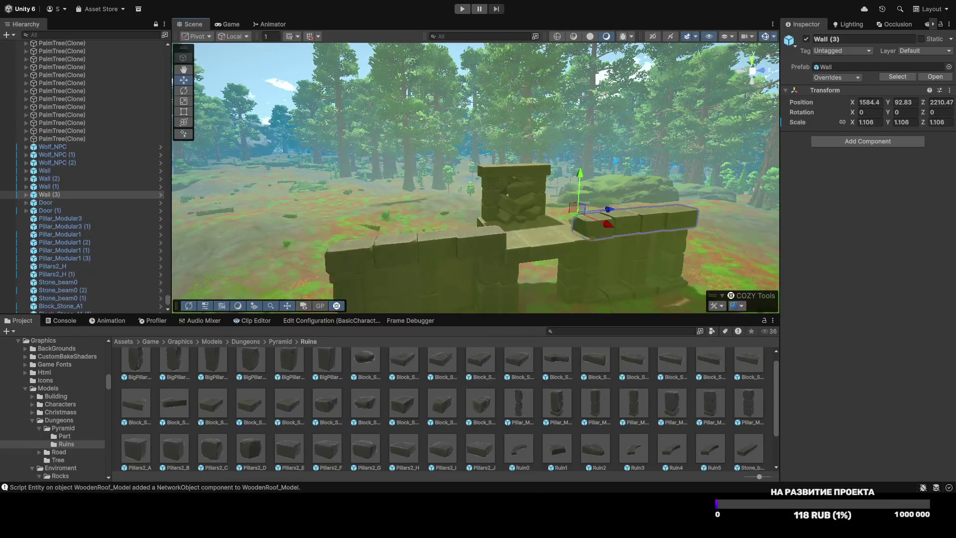
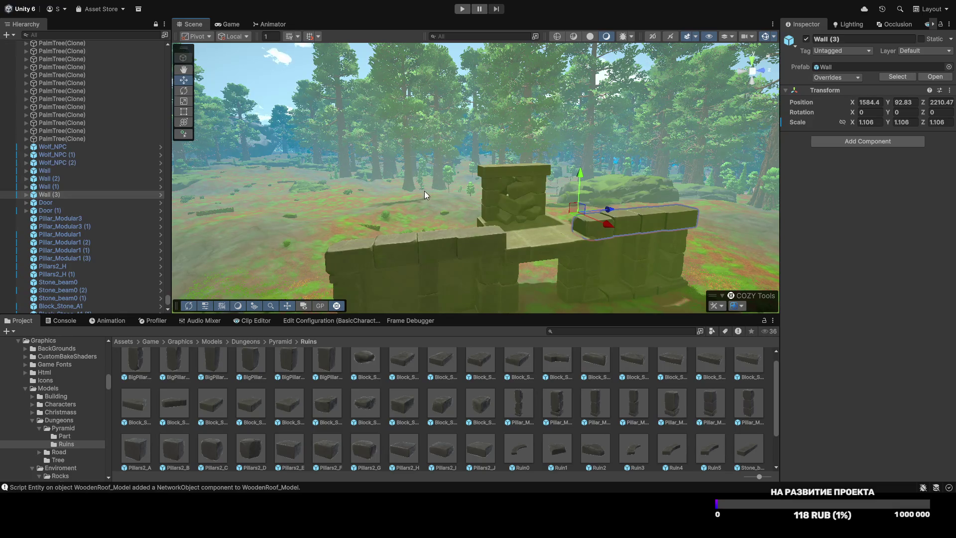
Step: Fly the camera up to the stone wall and maximize the Scene view with Shift+Space
key(w)
key(s)
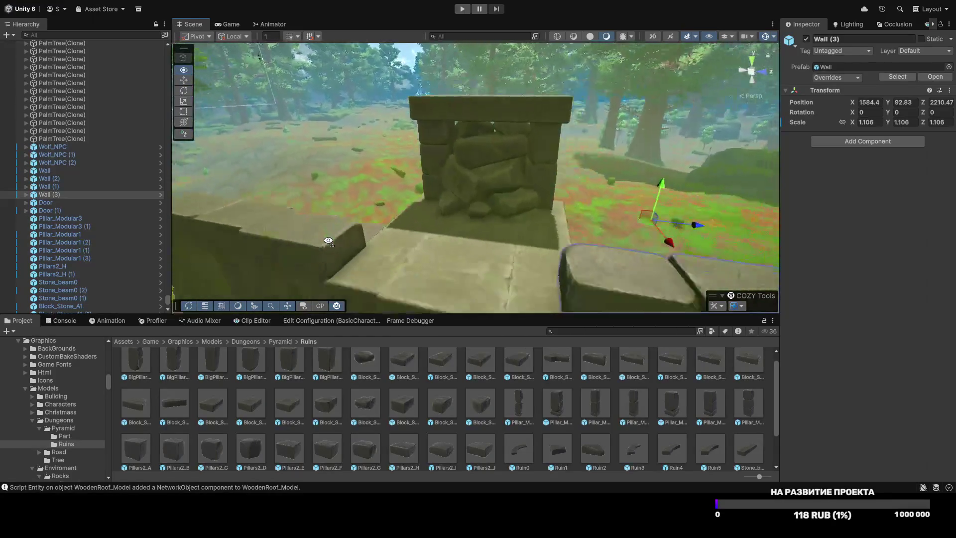
key(w)
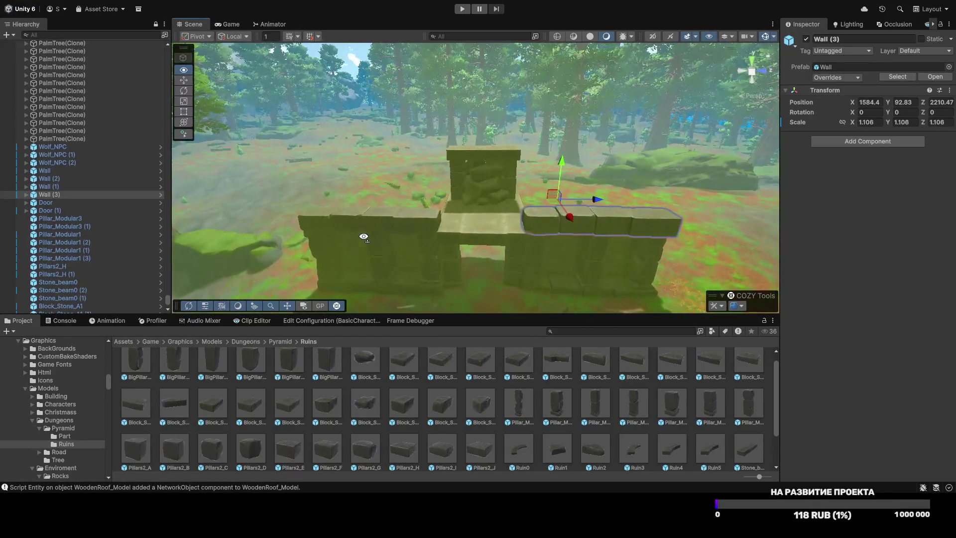
key(w)
key(shift+space)
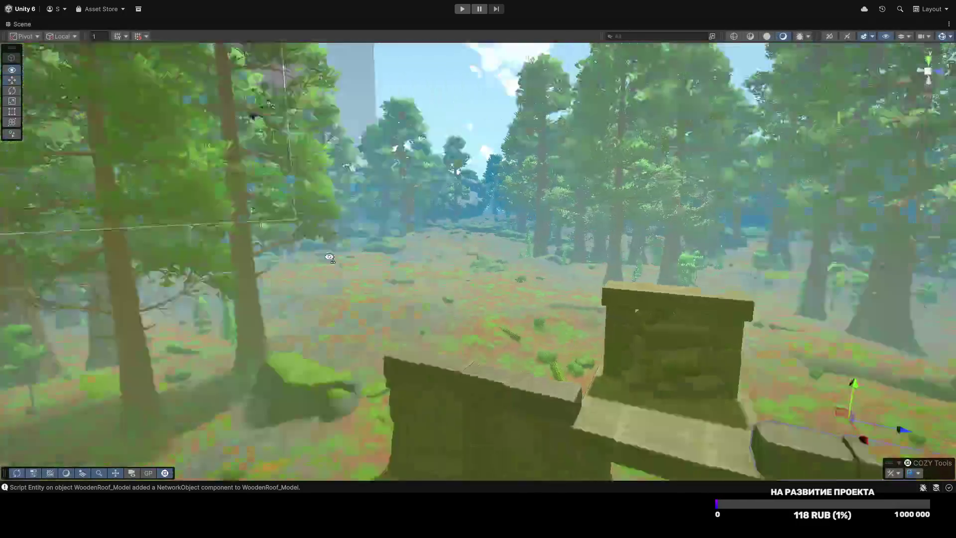
Step: Fly through the trees and along the stone wall, ending on the filled doorway
key(w)
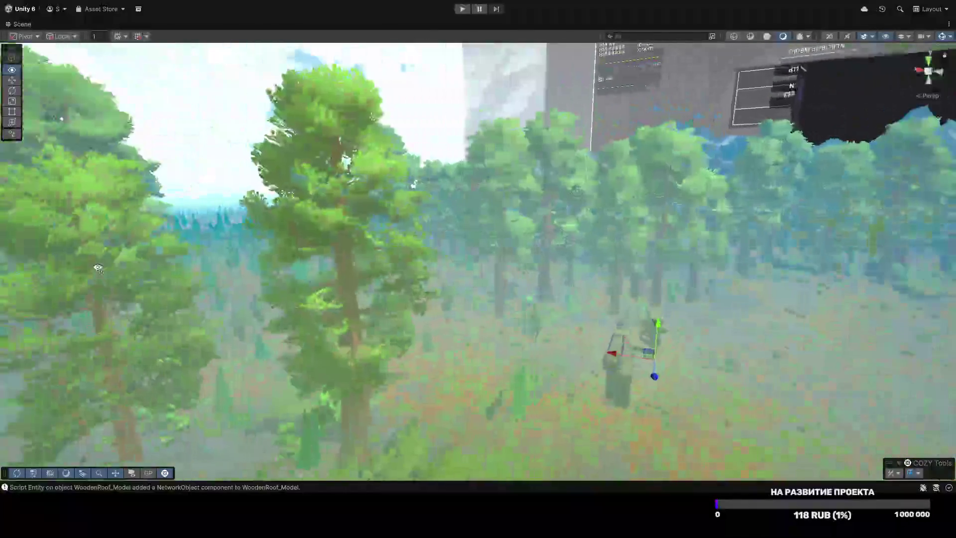
key(w)
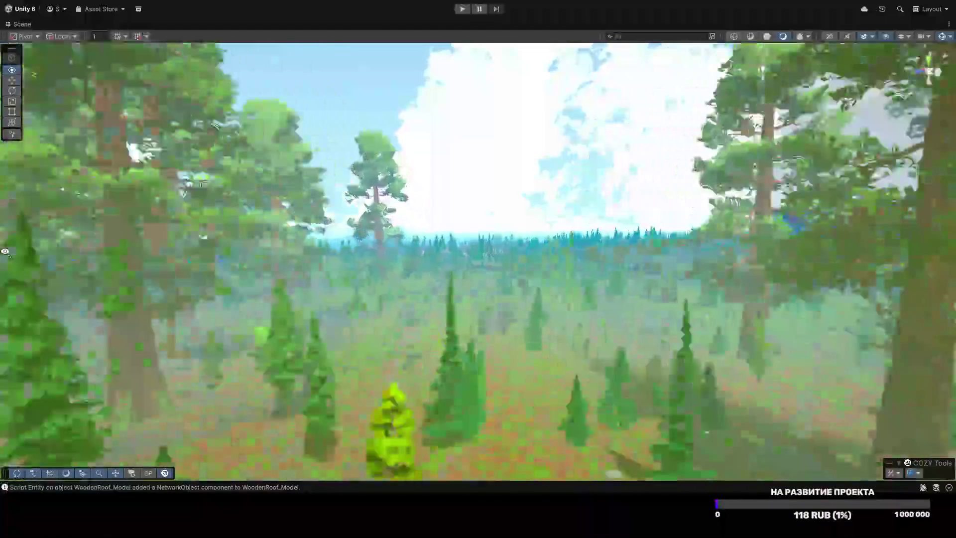
key(w)
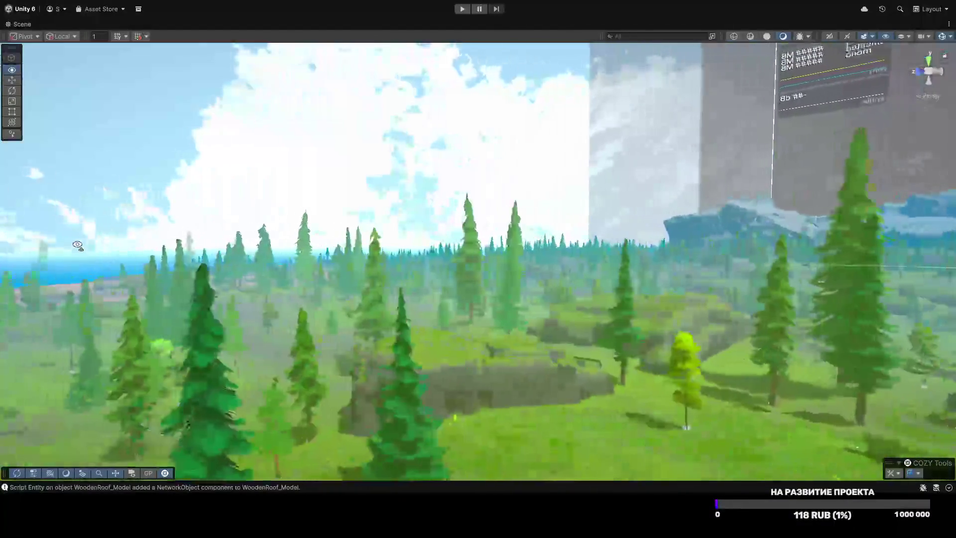
key(w)
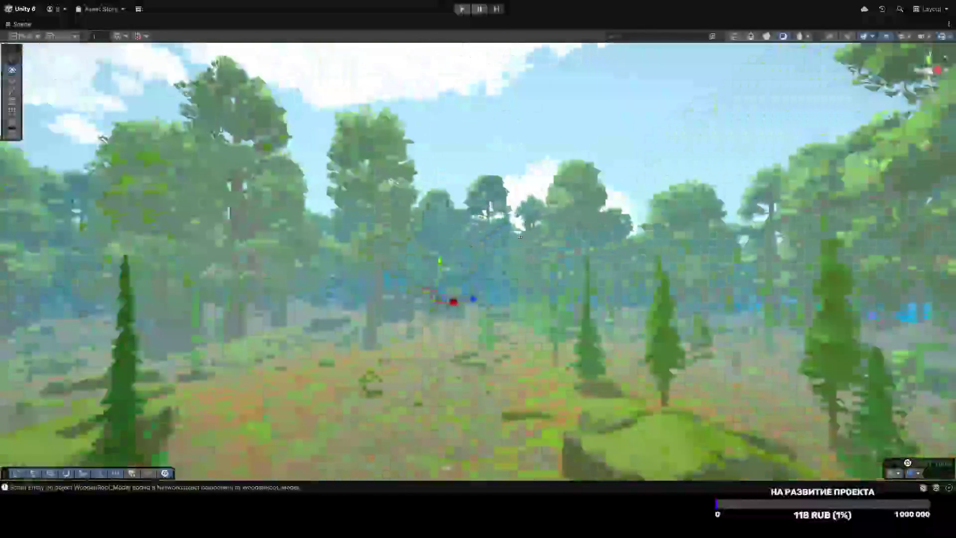
key(w)
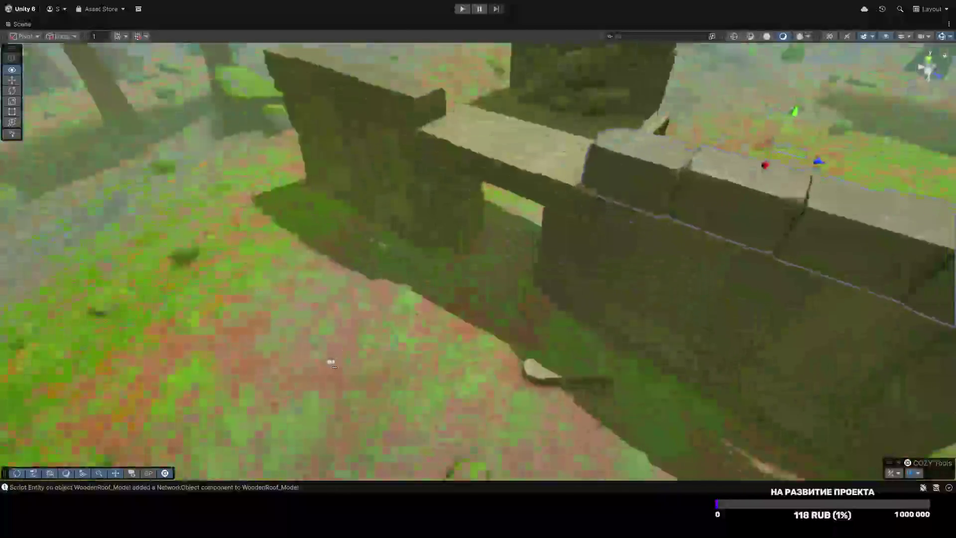
key(w)
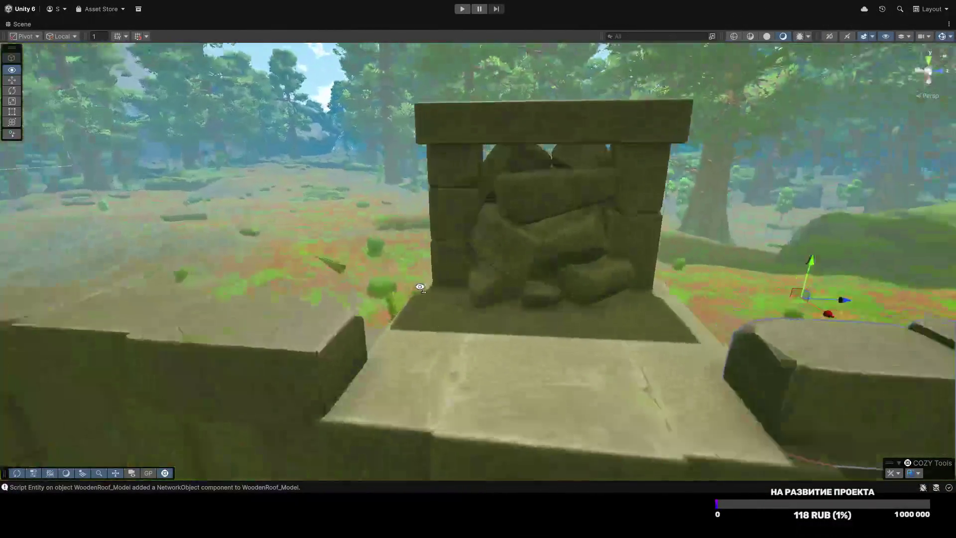
key(w)
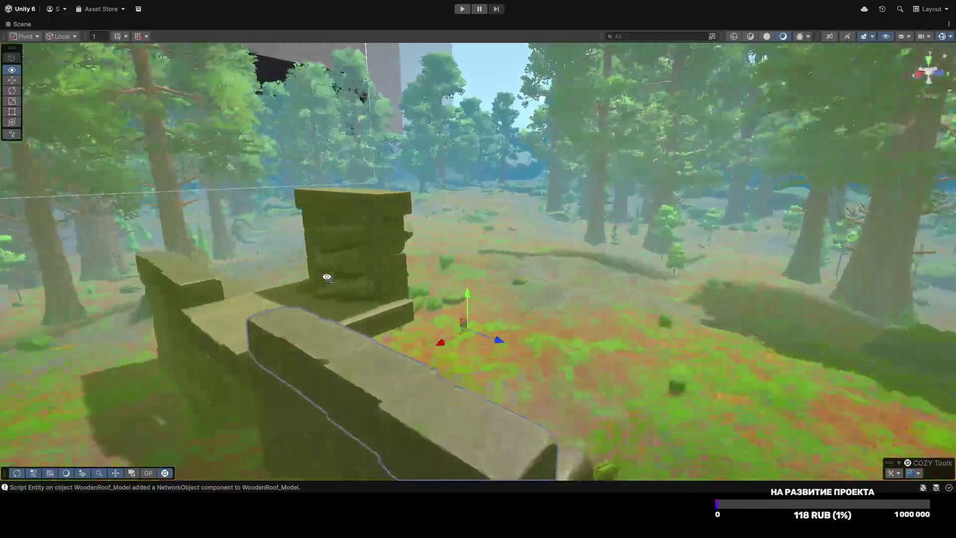
key(w)
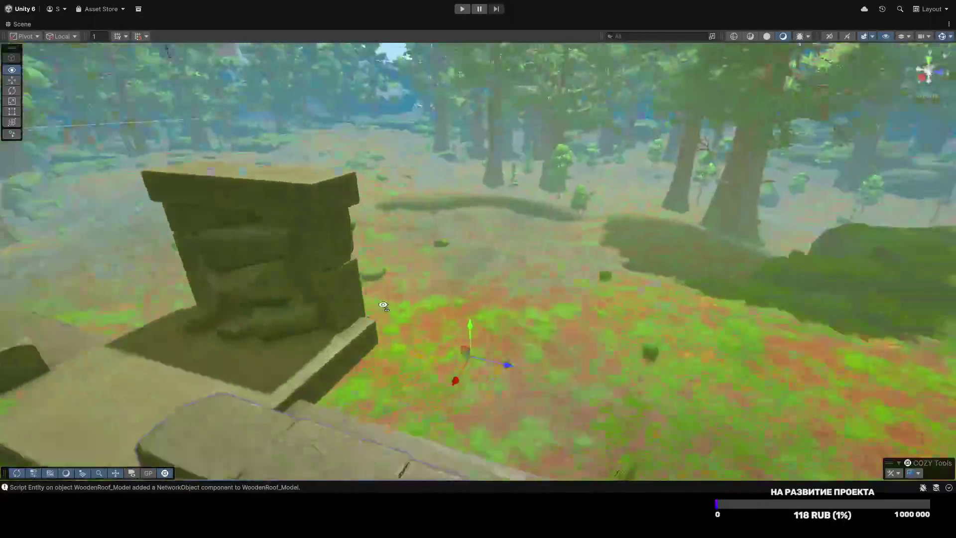
key(s)
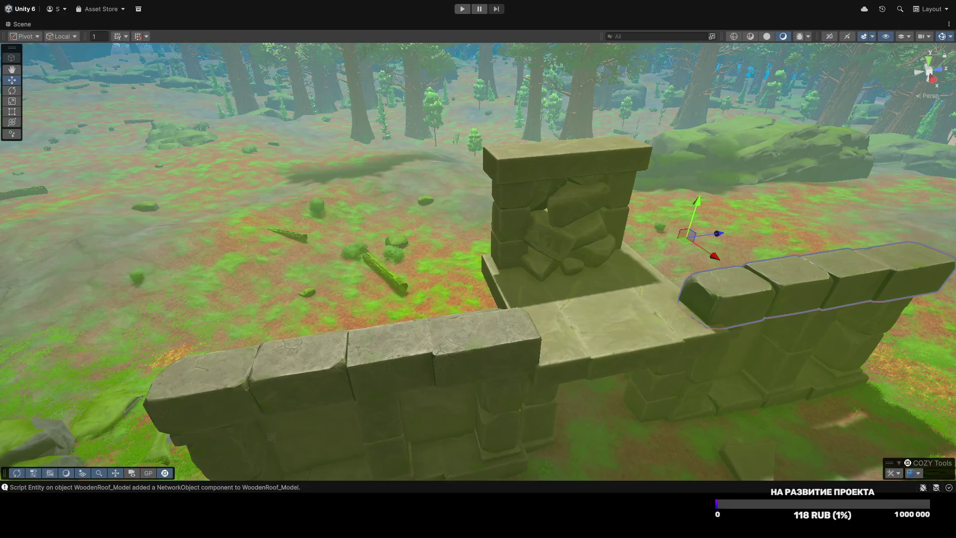
Step: Select the wall's top block row and return the Scene view to the docked layout, looking down at the wall
scroll(476, 172, up, 10)
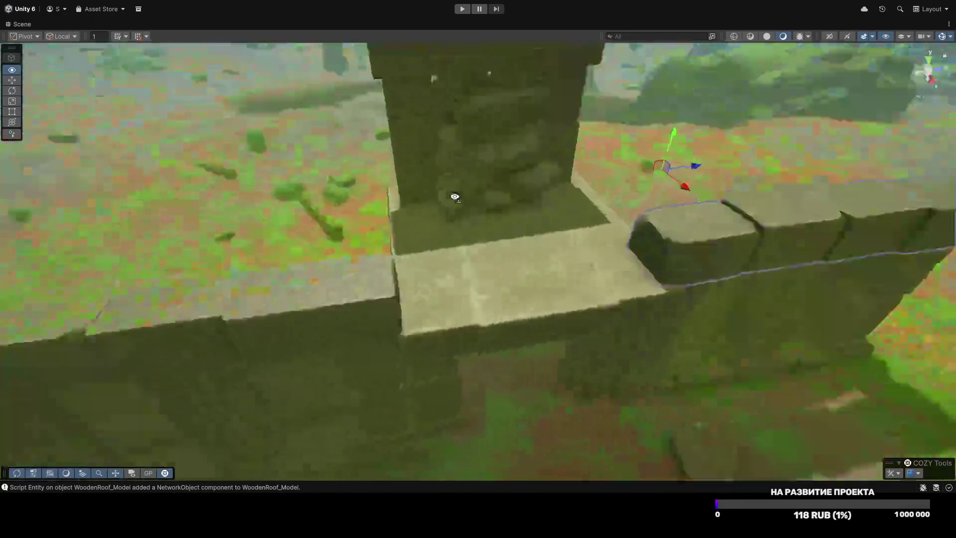
scroll(428, 206, down, 10)
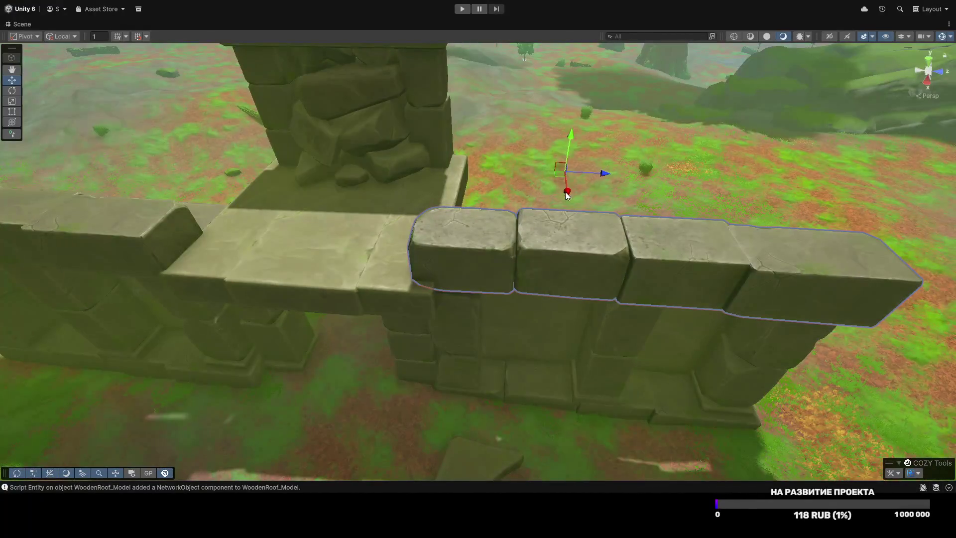
click(467, 291)
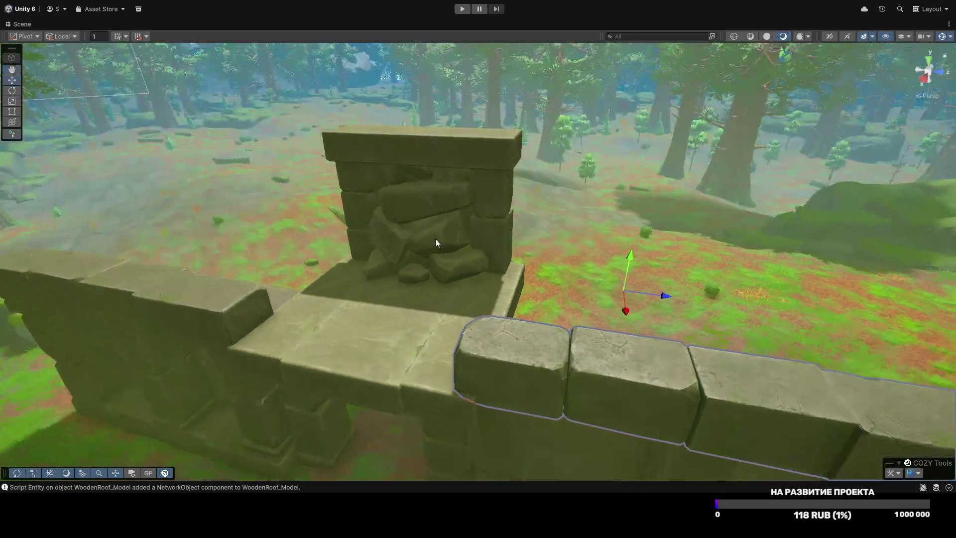
key(shift+space)
scroll(442, 239, down, 3)
key(shift+space)
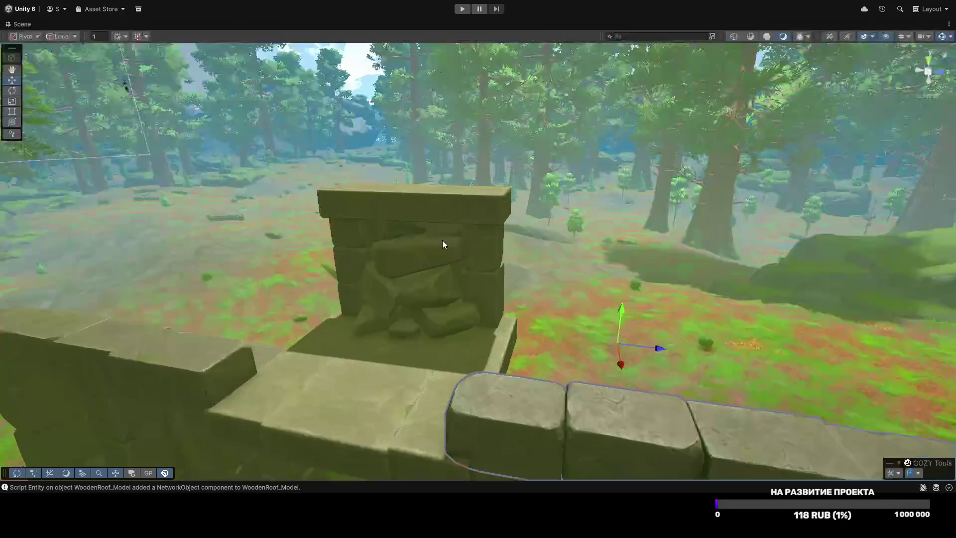
mouse_move(473, 263)
mouse_down()
mouse_move(557, 277)
mouse_move(504, 217)
mouse_move(489, 234)
mouse_move(412, 242)
mouse_move(587, 262)
mouse_move(550, 237)
mouse_move(531, 239)
mouse_move(514, 243)
mouse_move(491, 277)
mouse_move(498, 264)
mouse_move(488, 252)
mouse_move(518, 245)
mouse_move(777, 238)
mouse_move(502, 239)
mouse_up()
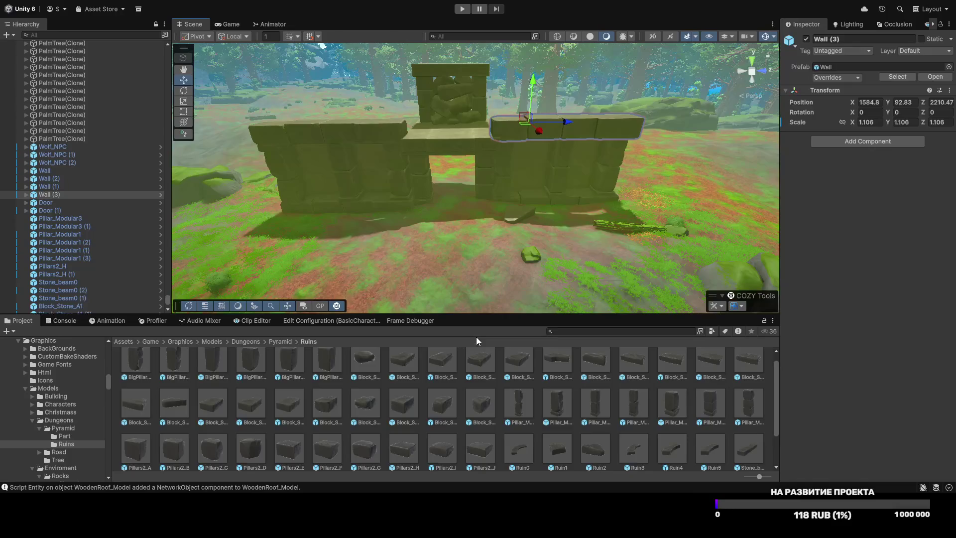
Step: Place a stone block and a BigPillar_E from the Ruins assets, turning the pillar to about -90°
mouse_move(478, 407)
mouse_down()
mouse_move(473, 282)
mouse_move(459, 277)
mouse_move(461, 331)
mouse_move(306, 315)
mouse_move(314, 303)
mouse_move(308, 318)
mouse_up()
key(e)
key(f)
drag(290, 366, 493, 239)
drag(377, 250, 360, 236)
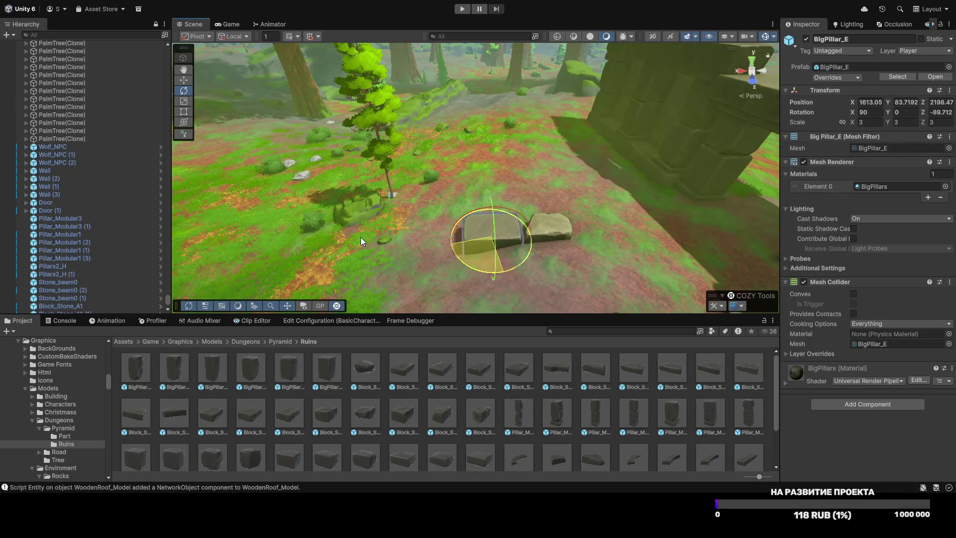
key(w)
drag(457, 239, 347, 235)
Step: Push the two stone blocks back, then enlarge the right block to about scale 4 and slide it into place
click(552, 228)
shift+click(492, 232)
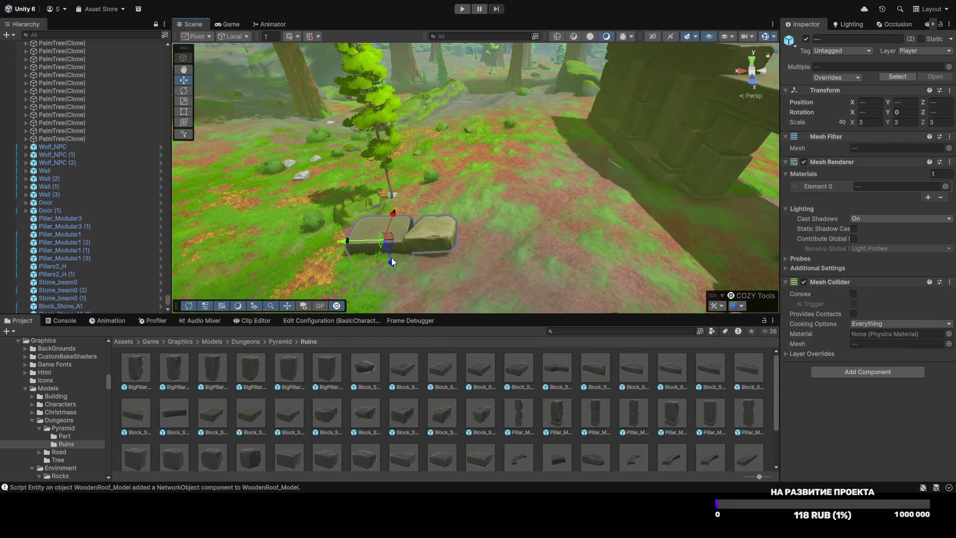
drag(391, 258, 373, 198)
click(431, 175)
mouse_move(420, 166)
mouse_down()
mouse_move(441, 167)
mouse_move(415, 140)
mouse_up()
key(w)
key(e)
key(r)
key(w)
drag(429, 181, 440, 160)
key(r)
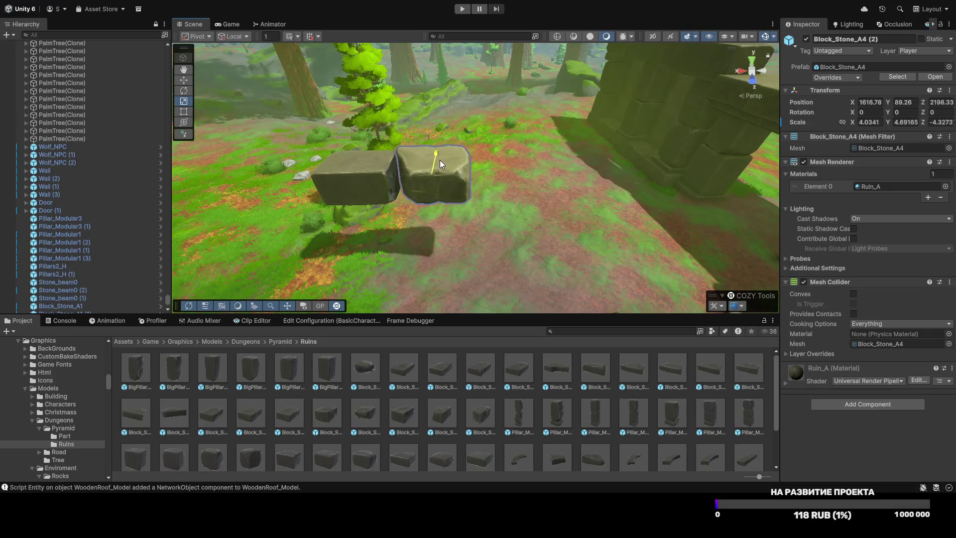
key(w)
mouse_move(427, 198)
mouse_down()
mouse_move(436, 239)
mouse_move(423, 305)
mouse_up()
Step: Add a Block_Stone_A0 stone to extend the low row of blocks by the tree
mouse_move(496, 234)
mouse_down()
mouse_move(523, 216)
mouse_move(459, 238)
mouse_move(480, 208)
mouse_move(507, 242)
mouse_move(432, 212)
mouse_up()
key(w)
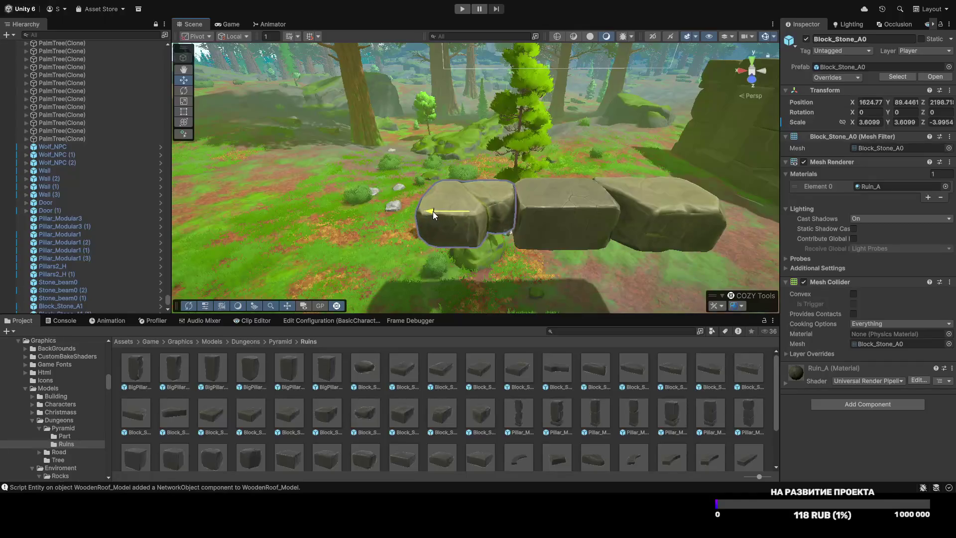
mouse_move(472, 237)
mouse_down()
mouse_move(655, 175)
mouse_move(506, 201)
mouse_move(507, 216)
mouse_up()
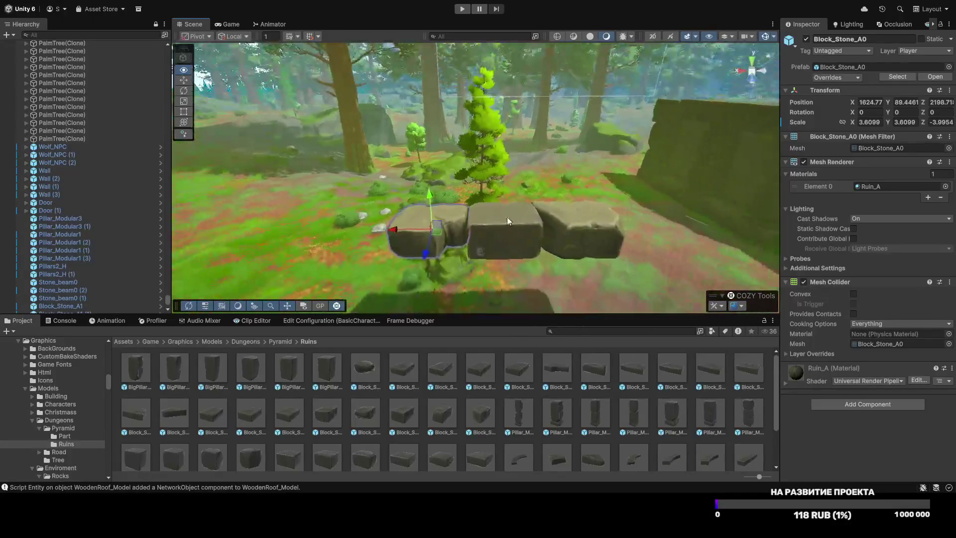
scroll(605, 383, down, 3)
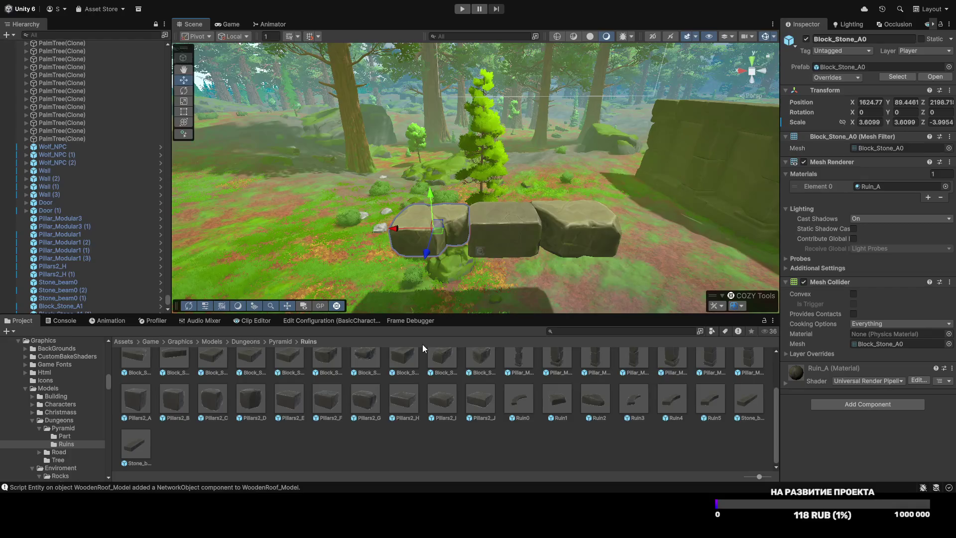
scroll(431, 279, up, 3)
scroll(431, 279, down, 4)
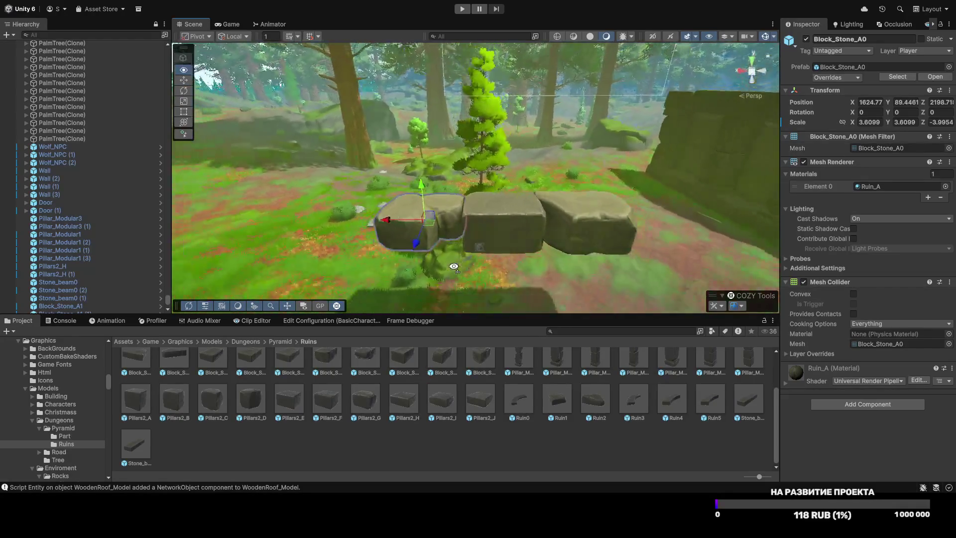
mouse_move(256, 404)
mouse_down()
mouse_move(501, 204)
mouse_move(638, 205)
mouse_move(670, 183)
mouse_move(569, 183)
mouse_move(471, 214)
mouse_move(278, 252)
mouse_move(279, 270)
mouse_move(475, 189)
mouse_move(560, 227)
mouse_move(541, 225)
mouse_up()
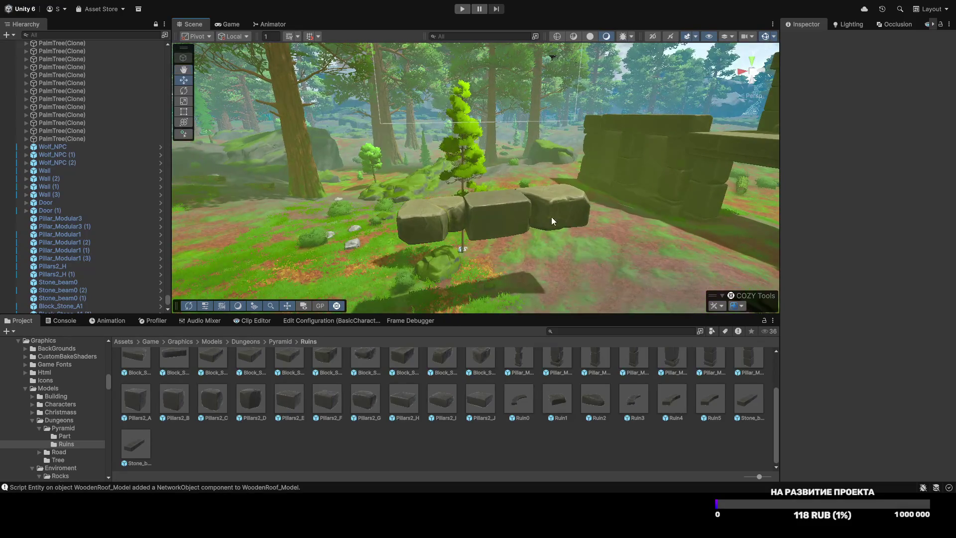
Step: Select the three stone blocks beside the tree and view them alongside the wall
click(551, 221)
shift+click(507, 217)
shift+click(435, 218)
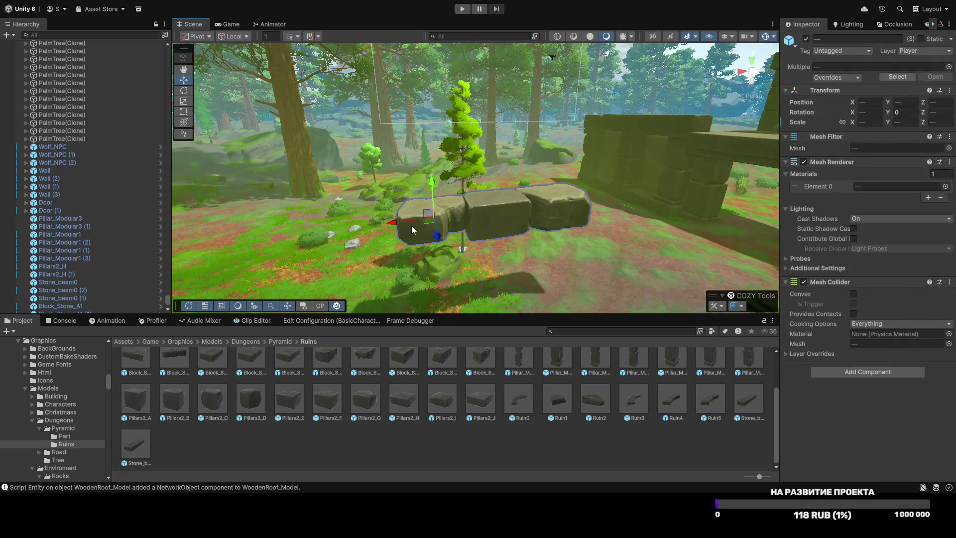
drag(534, 206, 404, 425)
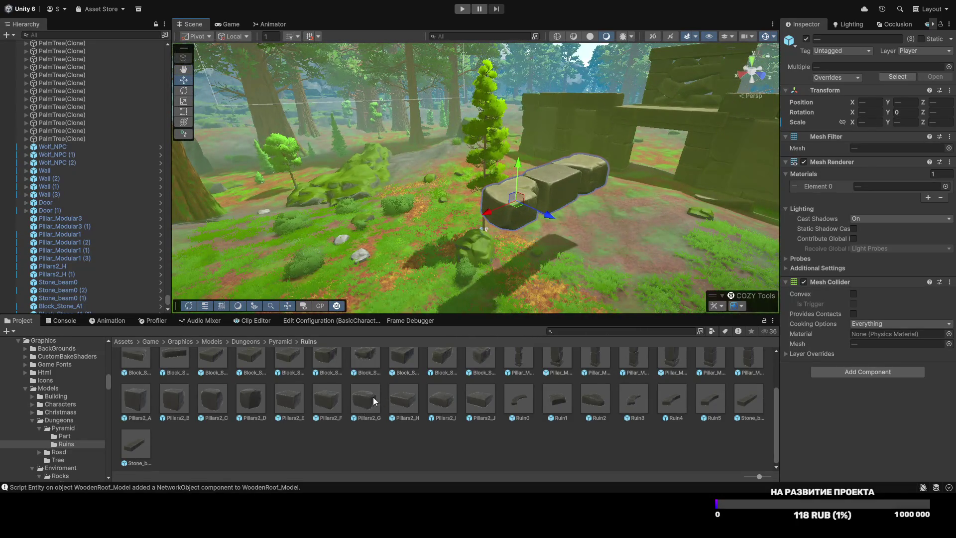
scroll(375, 398, up, 2)
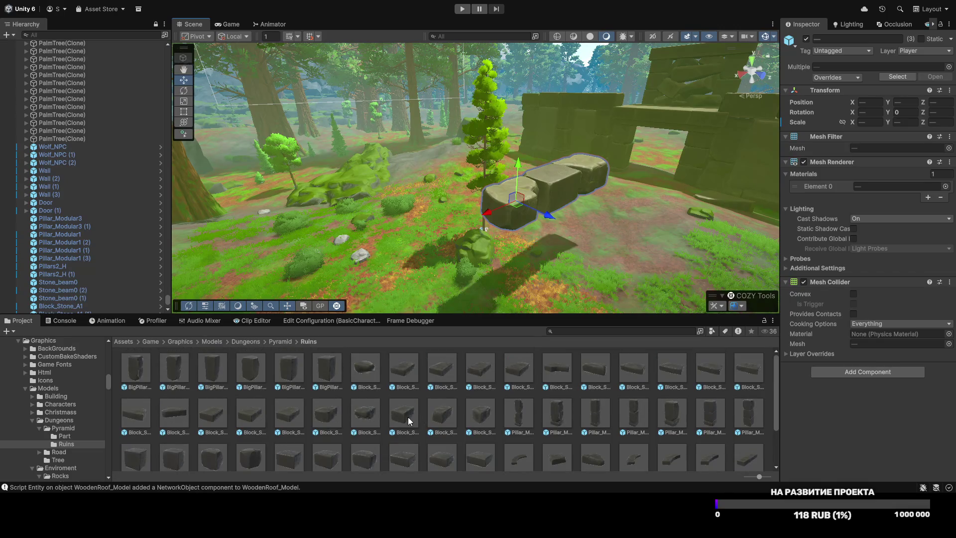
Step: Scale Block_Stone_A2 uniformly to about 3.82 and line it up with the row
click(499, 211)
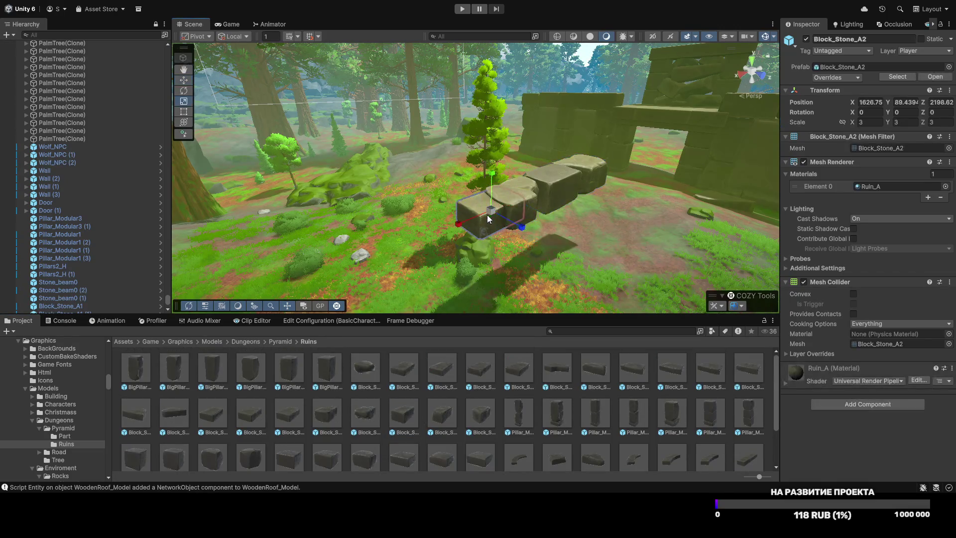
key(r)
mouse_move(499, 206)
mouse_down()
mouse_move(422, 236)
mouse_move(331, 213)
mouse_move(389, 229)
mouse_move(413, 250)
mouse_move(431, 294)
mouse_move(415, 274)
mouse_move(539, 220)
mouse_up()
click(438, 225)
click(461, 222)
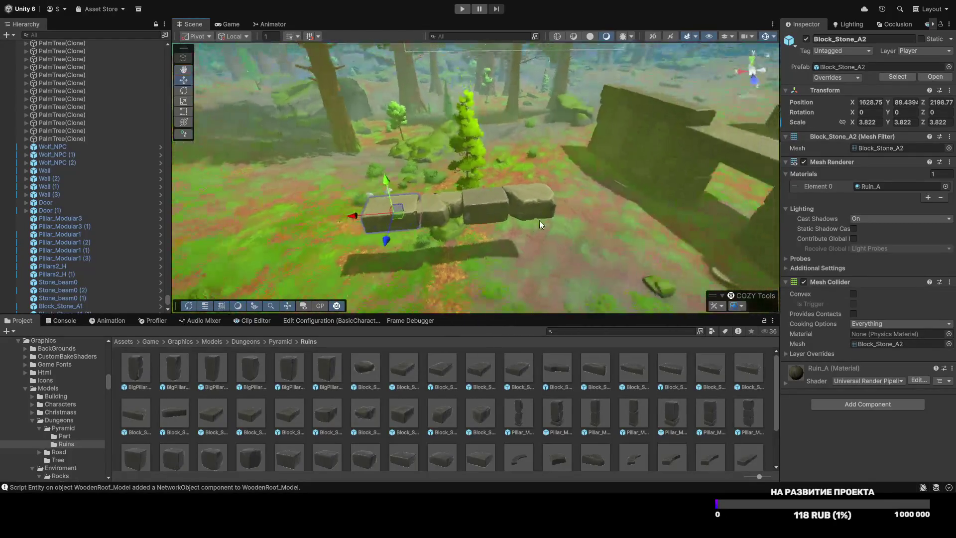
Step: Select all four blocks and create a new empty GameObject
click(509, 205)
ctrl+click(429, 205)
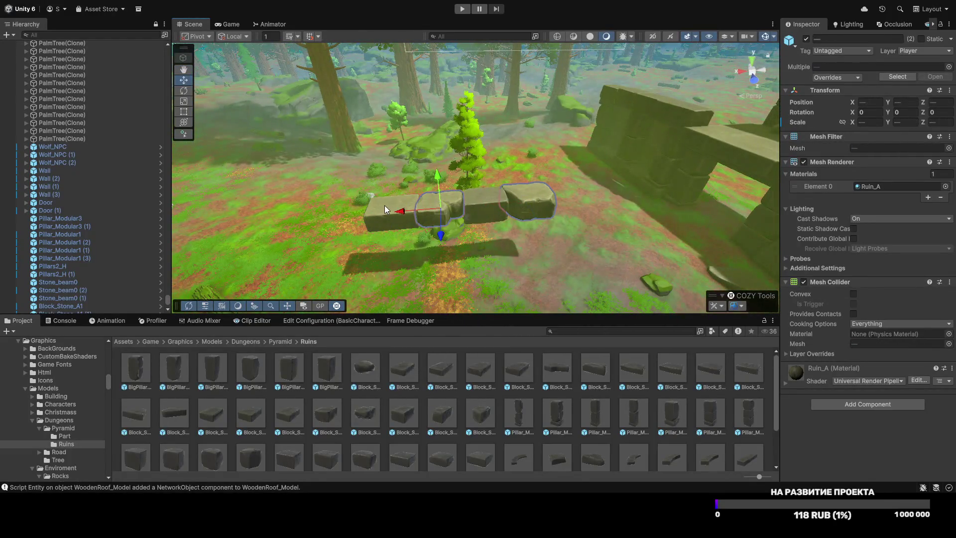
ctrl+click(483, 206)
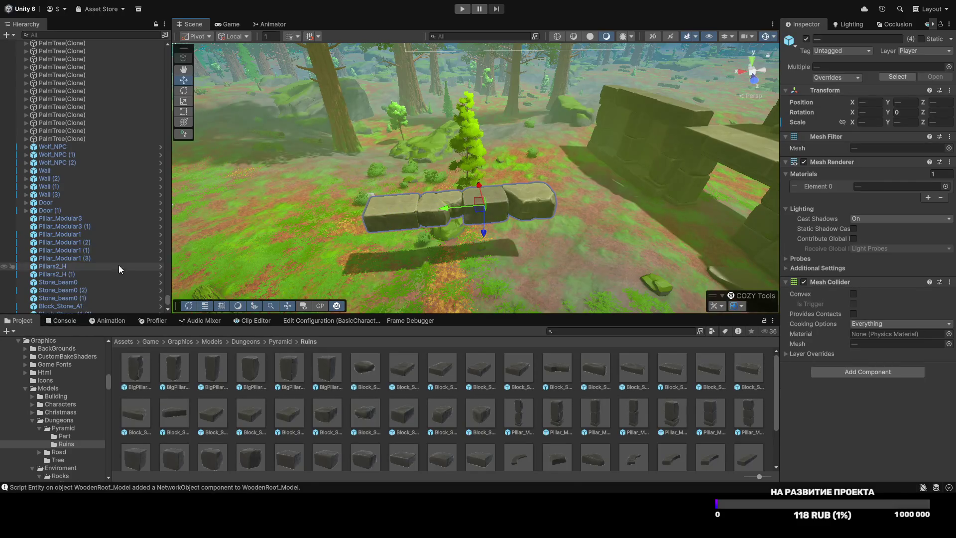
scroll(138, 262, down, 5)
key(ctrl+shift+n)
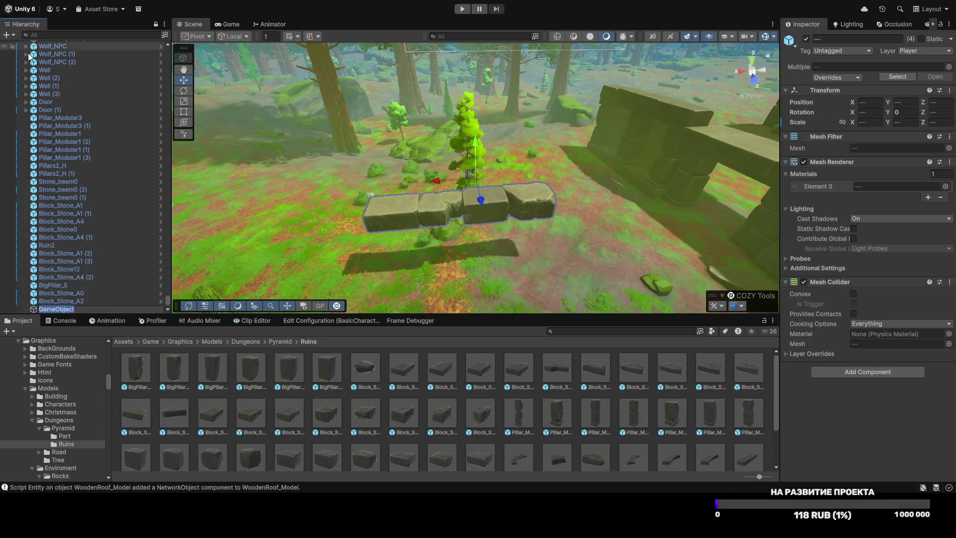
Step: Name the empty object Wall2 and make the four blocks its children
text(Wall2)
key(Return)
click(66, 302)
shift+click(53, 279)
drag(54, 279, 55, 309)
Step: Save Wall2 as a prefab in the Pyramid/Part folder
click(46, 277)
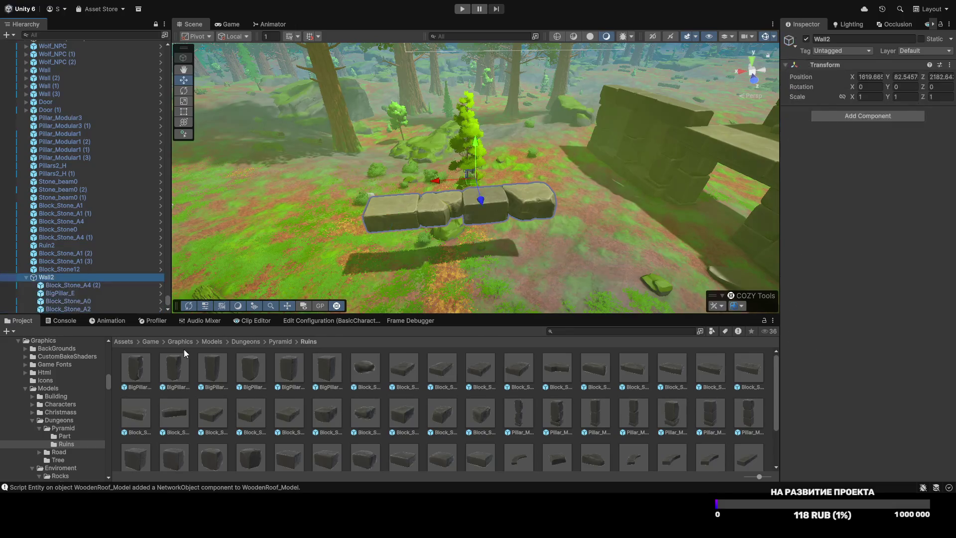
click(284, 342)
double_click(134, 368)
click(39, 278)
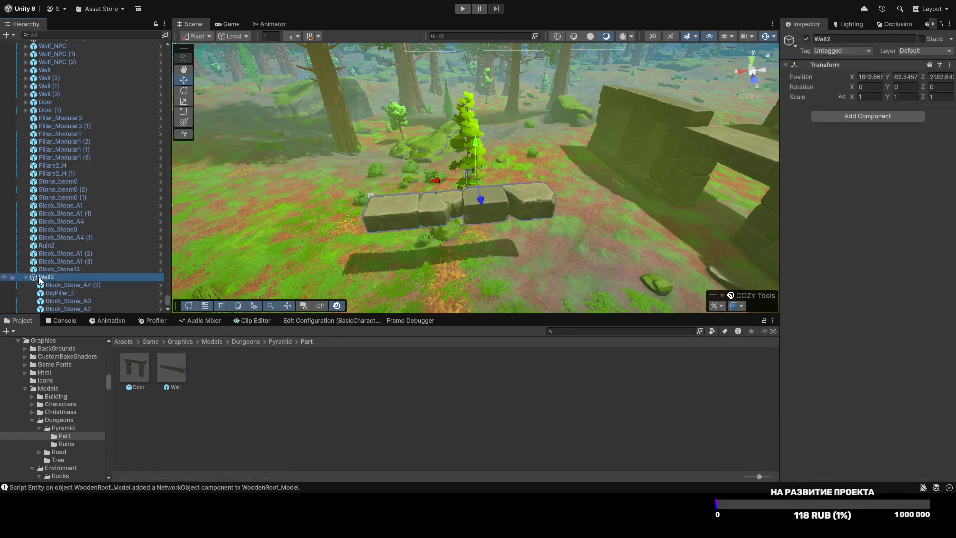
drag(52, 276, 259, 380)
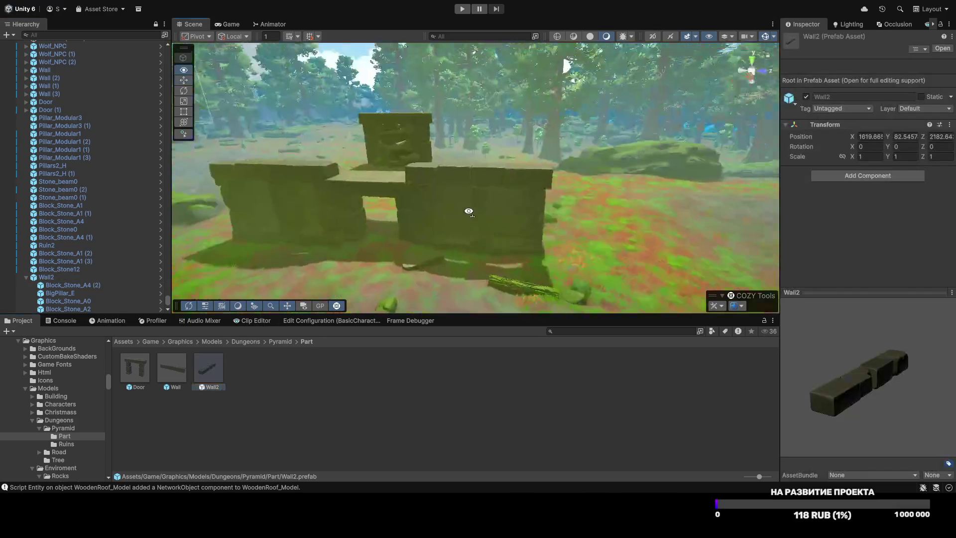
Step: Enter 90 for the Wall2 copy, then open the Wall2 prefab and select its four blocks
mouse_move(321, 250)
mouse_down()
mouse_move(483, 227)
mouse_move(474, 230)
mouse_move(433, 220)
mouse_move(495, 217)
mouse_up()
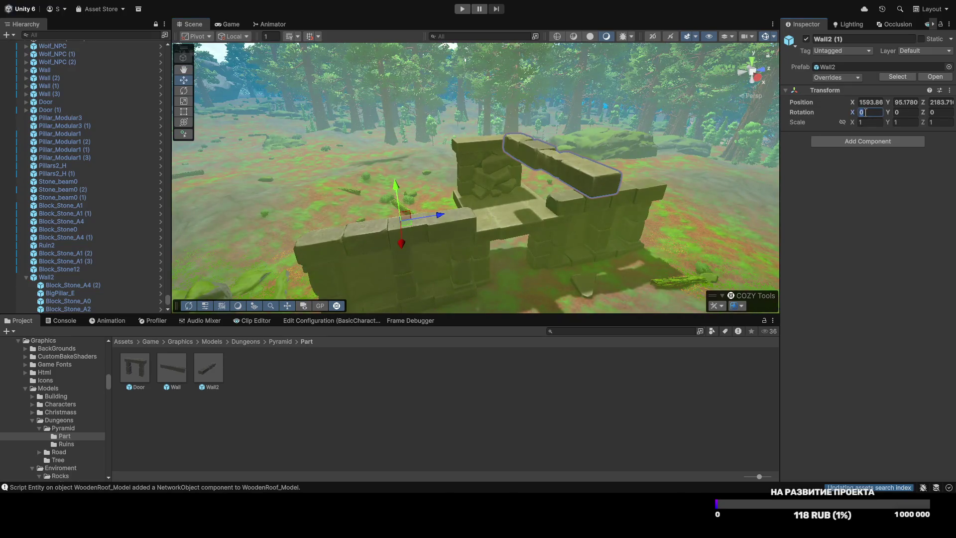
text(90)
click(934, 77)
shift+click(61, 88)
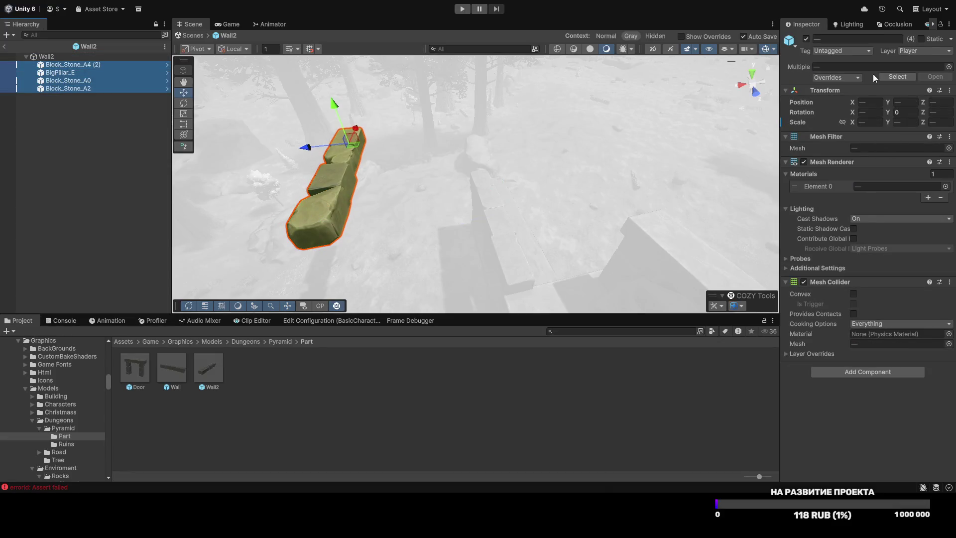
Step: Set the prefab blocks' Position X and Z to 0 and return to the scene
click(865, 102)
text(0)
key(Escape)
text(0)
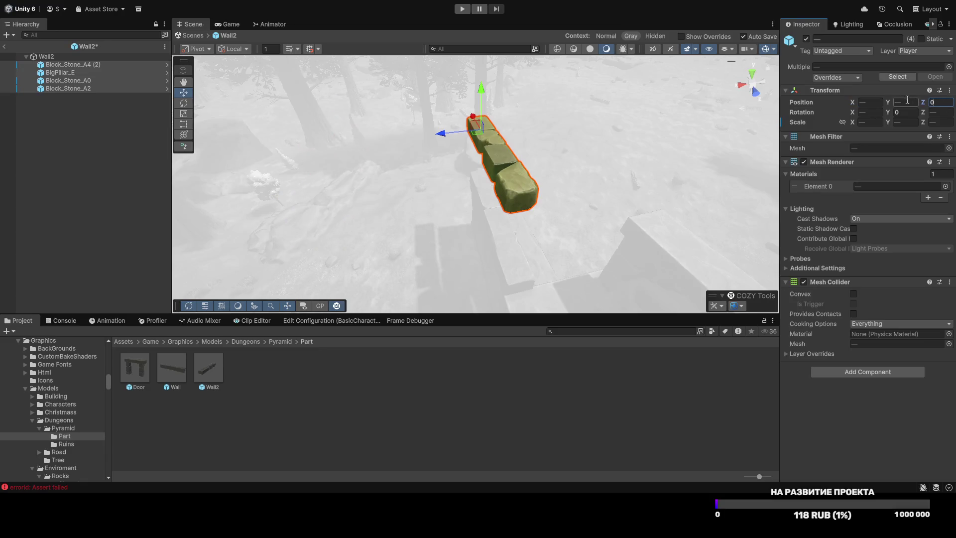
text(0)
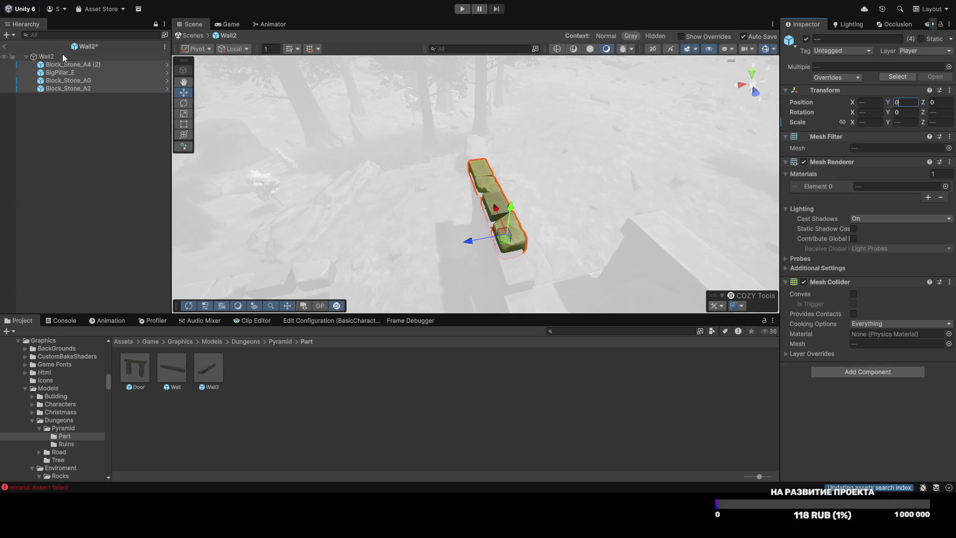
click(4, 47)
Step: Move and scale Wall2 (1) to 1.111141 so it caps the left ruin wall
mouse_move(395, 184)
mouse_down()
mouse_move(478, 214)
mouse_move(485, 231)
mouse_move(494, 216)
mouse_move(462, 178)
mouse_move(521, 194)
mouse_move(529, 155)
mouse_move(574, 94)
mouse_move(467, 90)
mouse_up()
key(r)
key(w)
key(r)
key(w)
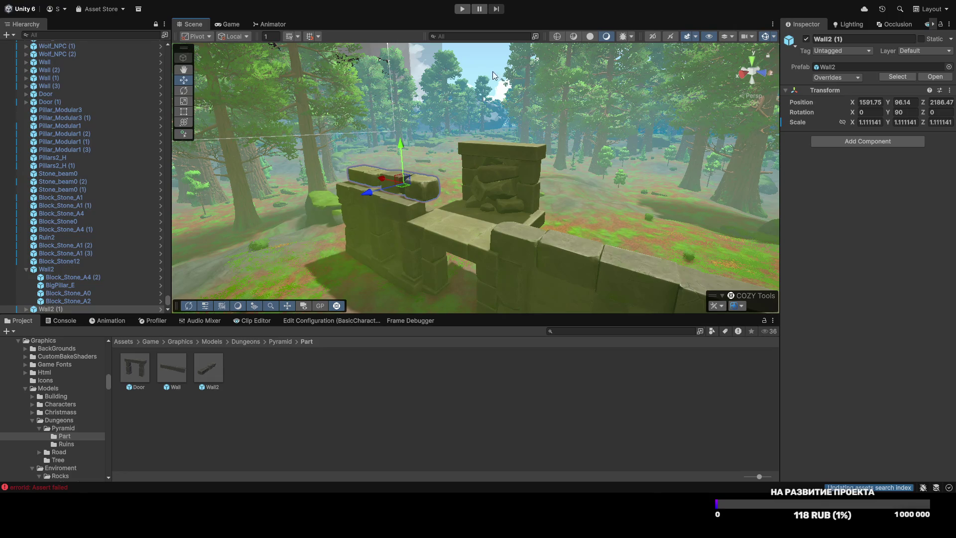
Step: Rotate Wall2 (1) to Y 180 and seat it beside the raised doorway block at 1587.33, 93.68, 2190.52
mouse_move(388, 204)
mouse_down()
mouse_move(441, 196)
mouse_move(558, 276)
mouse_move(497, 266)
mouse_move(498, 292)
mouse_up()
key(a)
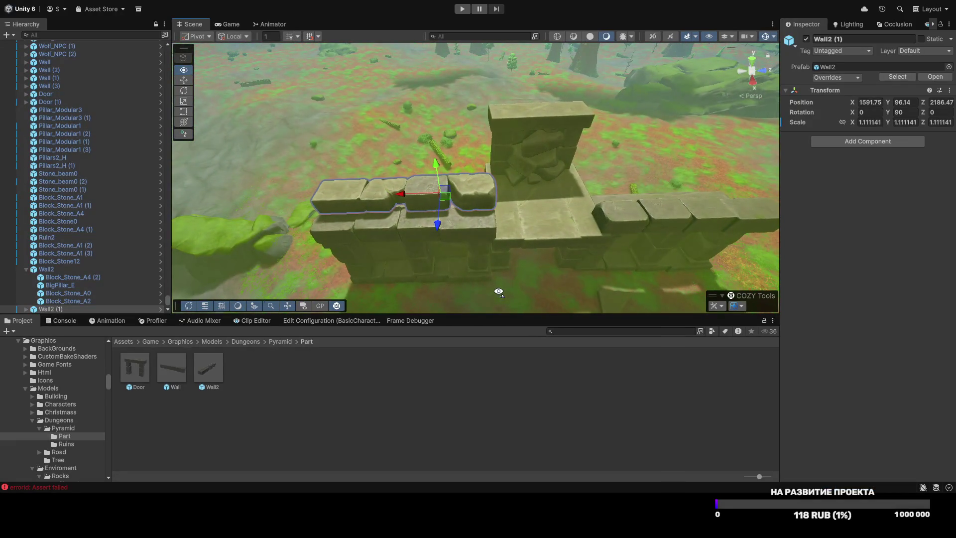
scroll(498, 291, down, 3)
mouse_move(386, 191)
mouse_down()
mouse_move(474, 196)
mouse_move(510, 252)
mouse_move(498, 216)
mouse_move(471, 203)
mouse_move(496, 199)
mouse_move(369, 154)
mouse_move(389, 156)
mouse_up()
key(e)
key(w)
mouse_move(531, 174)
mouse_down()
mouse_move(461, 150)
mouse_move(455, 157)
mouse_move(453, 130)
mouse_move(452, 138)
mouse_up()
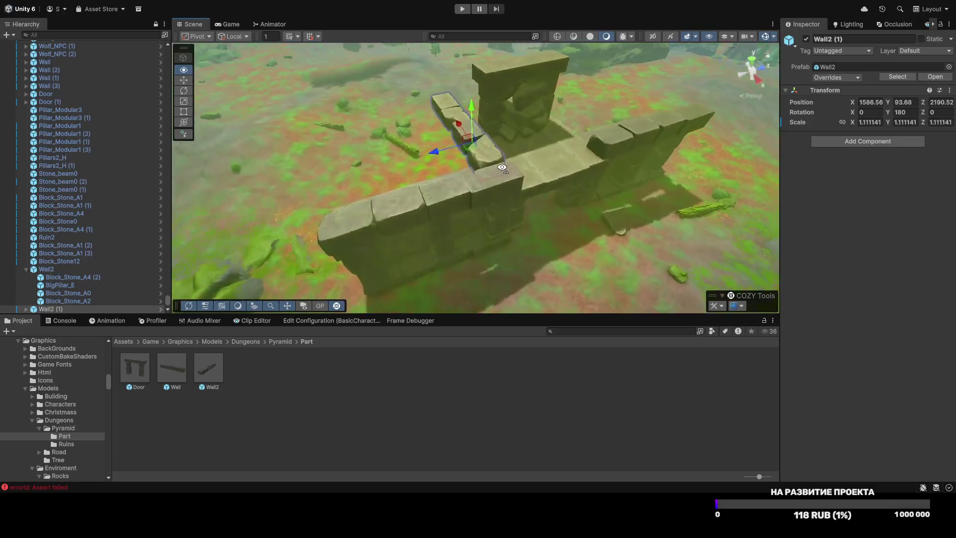
mouse_move(622, 156)
mouse_down()
mouse_move(451, 168)
mouse_move(492, 136)
mouse_move(293, 184)
mouse_move(396, 213)
mouse_move(382, 196)
mouse_up()
Step: Select the Door (1) piece from a low front view of the doorway
click(451, 176)
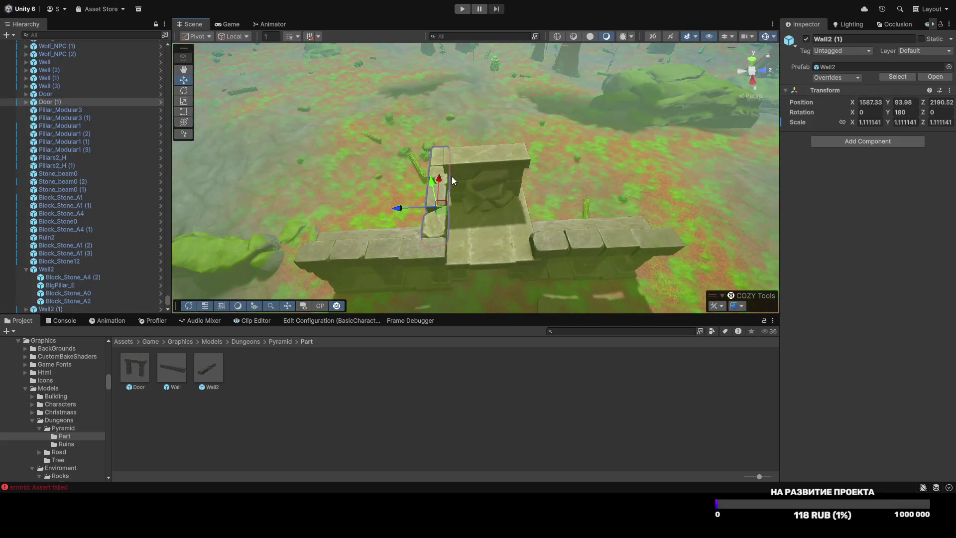
mouse_move(486, 192)
mouse_down()
mouse_move(504, 153)
mouse_move(517, 199)
mouse_up()
click(518, 202)
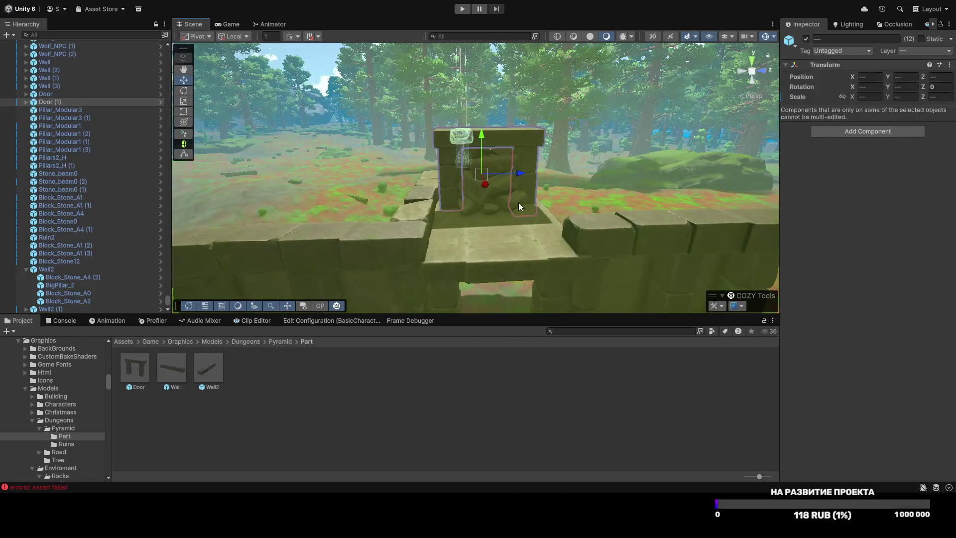
Step: Select the nine pieces filling the doorway, including Ruin2 and Door (1), and enlarge them slightly
click(529, 397)
click(470, 152)
shift+click(504, 162)
shift+click(491, 175)
shift+click(476, 187)
shift+click(513, 202)
shift+click(470, 206)
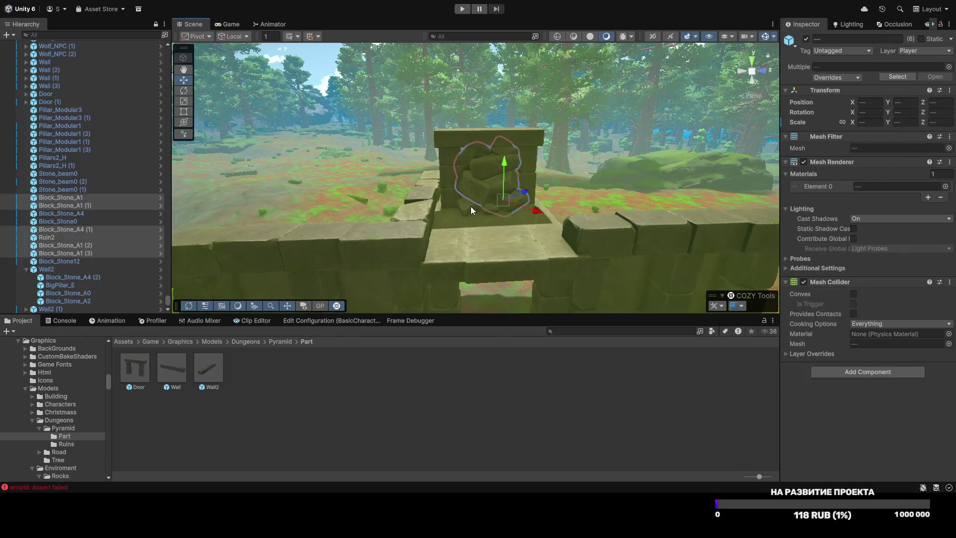
shift+click(494, 214)
shift+click(461, 188)
shift+click(447, 192)
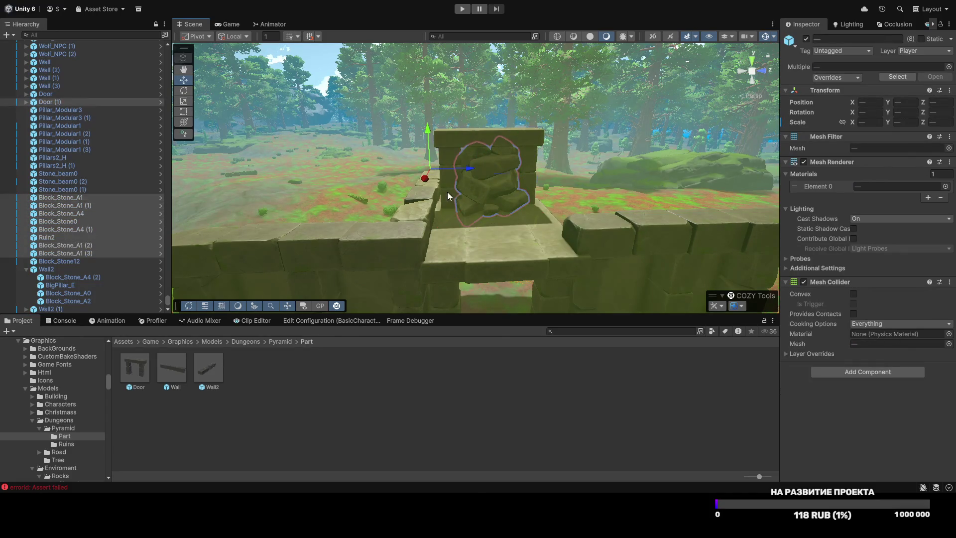
drag(483, 176, 486, 177)
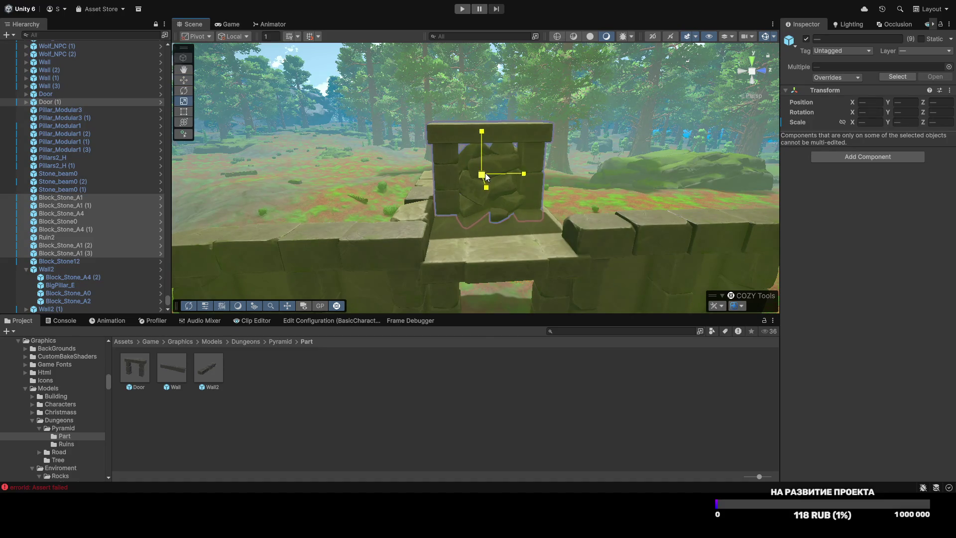
Step: Nudge the Door (1) arch along X and Z to 1580.09, 91, 2199.29 in the wall gap
click(527, 151)
key(w)
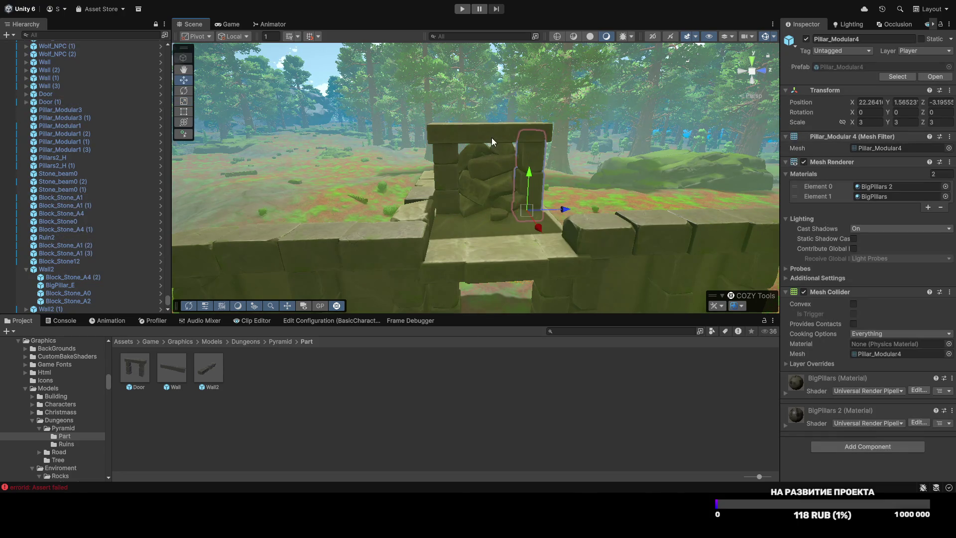
shift+click(489, 138)
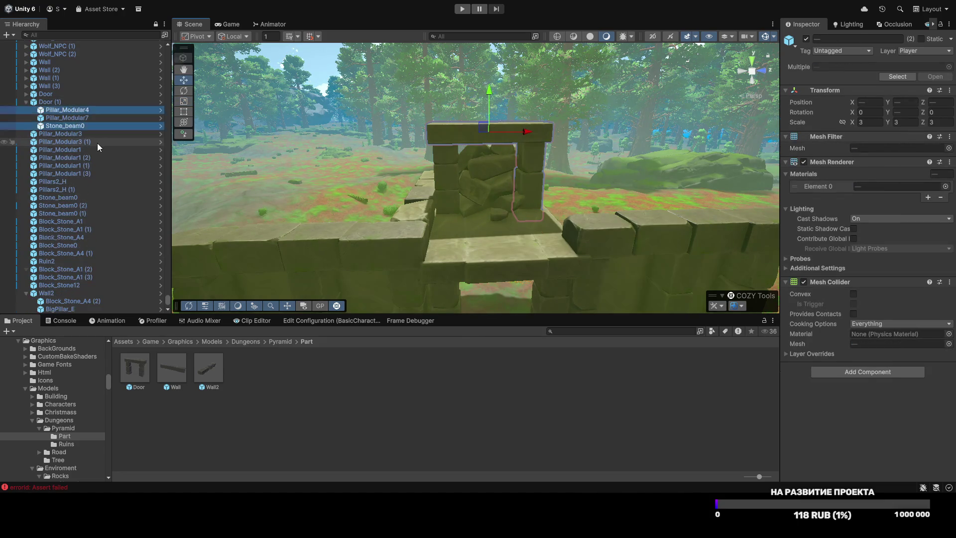
key(f)
click(45, 102)
drag(468, 184, 474, 180)
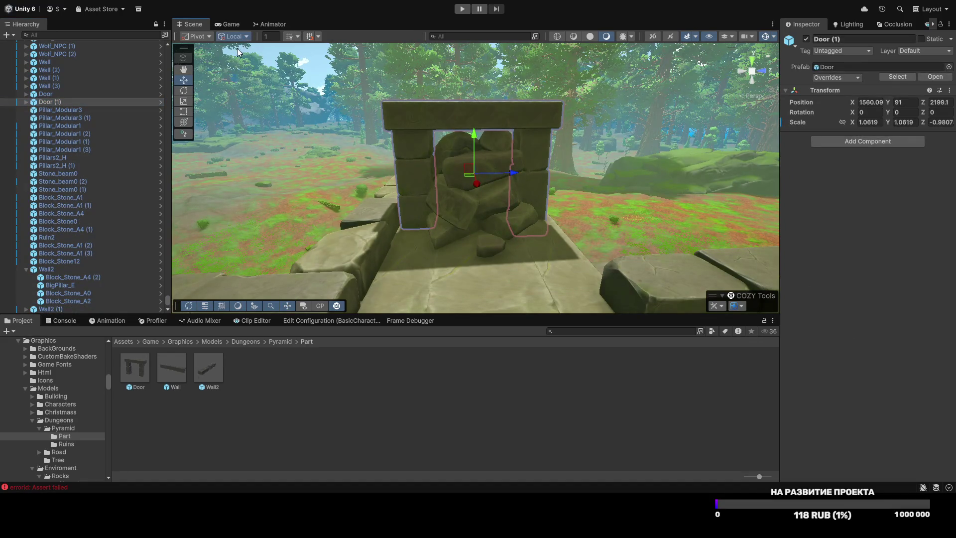
drag(499, 175, 501, 175)
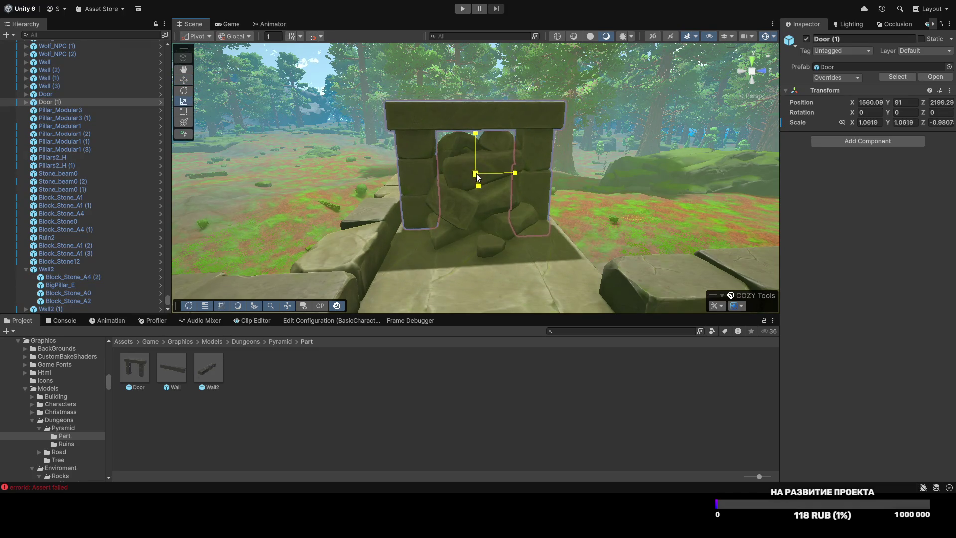
mouse_move(477, 177)
mouse_down()
mouse_move(438, 244)
mouse_move(465, 181)
mouse_move(524, 182)
mouse_up()
scroll(527, 202, up, 5)
click(476, 186)
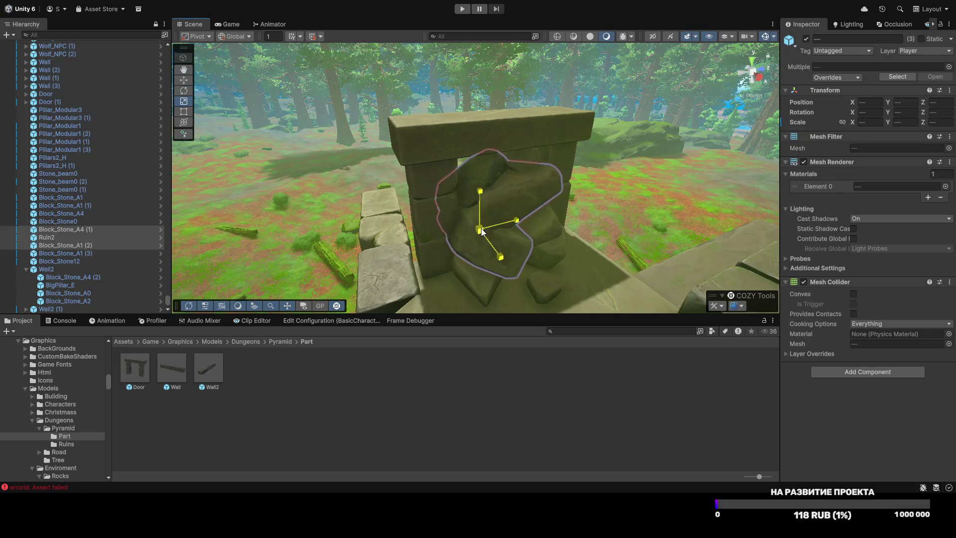
mouse_move(480, 194)
mouse_down()
mouse_move(456, 171)
mouse_move(442, 278)
mouse_move(472, 204)
mouse_up()
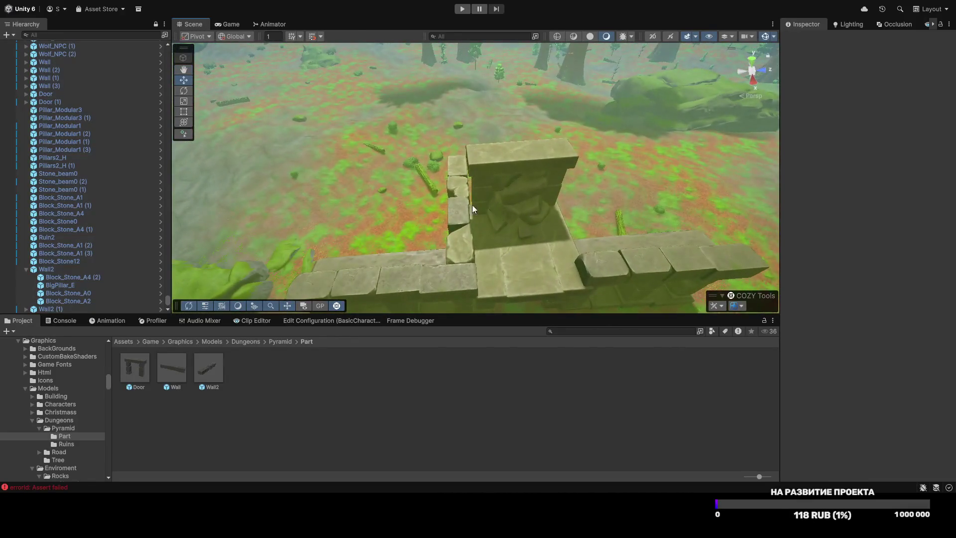
Step: Nudge the Wall2 (2) piece along Z
click(463, 216)
mouse_move(599, 230)
mouse_down()
mouse_move(568, 252)
mouse_move(579, 248)
mouse_move(544, 220)
mouse_move(571, 258)
mouse_up()
scroll(570, 258, up, 5)
mouse_move(567, 355)
mouse_down()
mouse_move(651, 217)
mouse_move(322, 180)
mouse_move(366, 222)
mouse_move(523, 214)
mouse_move(367, 202)
mouse_move(347, 183)
mouse_move(379, 189)
mouse_up()
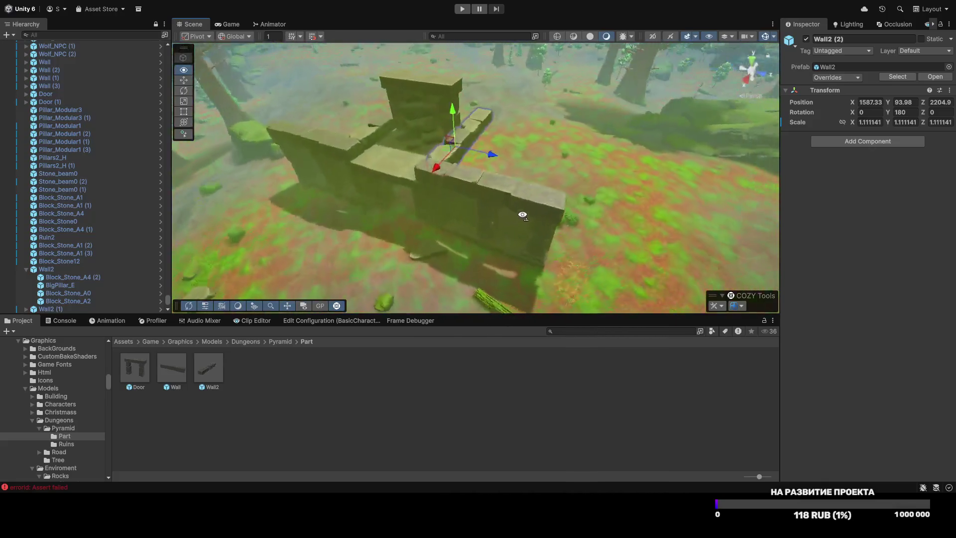
Step: Place a new Wall2 (3) stone row on the ground beside the ruined wall
click(515, 215)
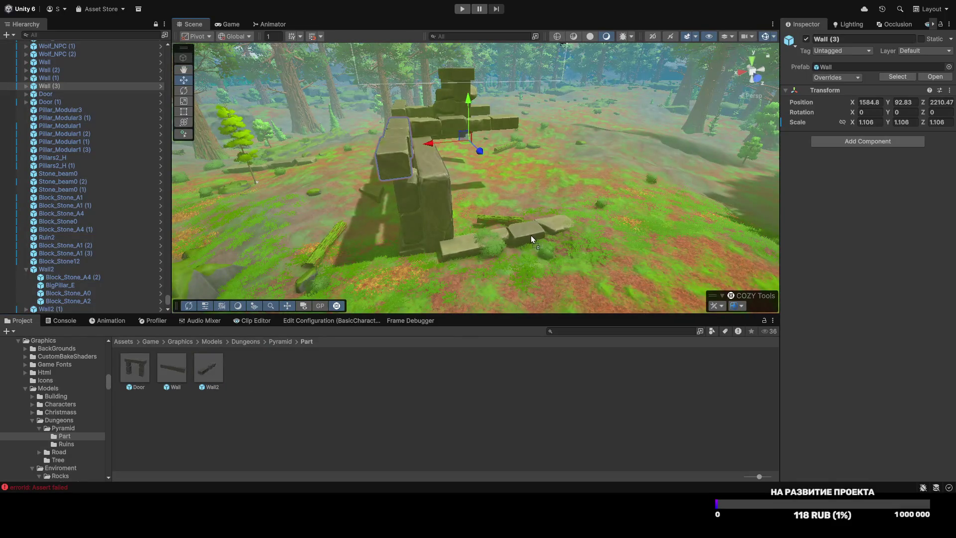
drag(517, 244, 525, 242)
mouse_move(525, 242)
mouse_down()
mouse_move(420, 320)
mouse_move(478, 222)
mouse_move(462, 234)
mouse_move(469, 170)
mouse_move(536, 170)
mouse_up()
drag(371, 176, 389, 170)
scroll(388, 171, down, 5)
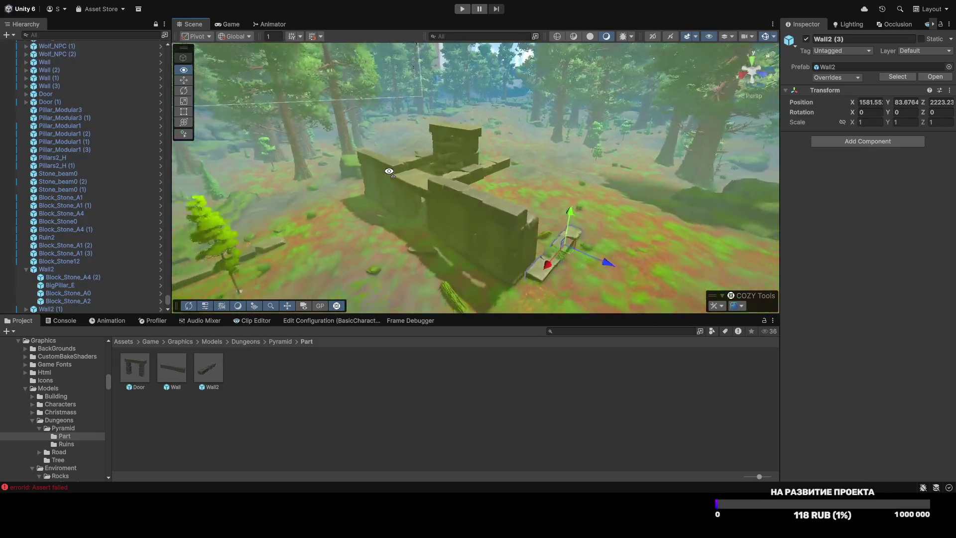
scroll(389, 171, up, 5)
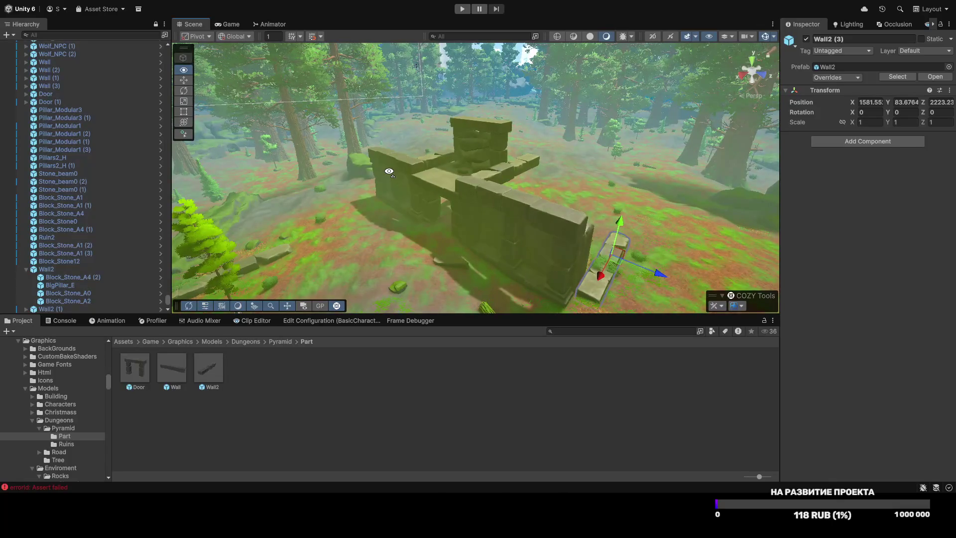
mouse_move(389, 171)
mouse_down()
mouse_move(401, 183)
mouse_move(387, 186)
mouse_move(393, 197)
mouse_up()
Step: Move Pillar_Modular1 (4) to the wall's end and place a duplicate of Pillar_Modular3 (1) beside it
click(443, 261)
mouse_move(447, 276)
mouse_down()
mouse_move(509, 268)
mouse_move(497, 269)
mouse_up()
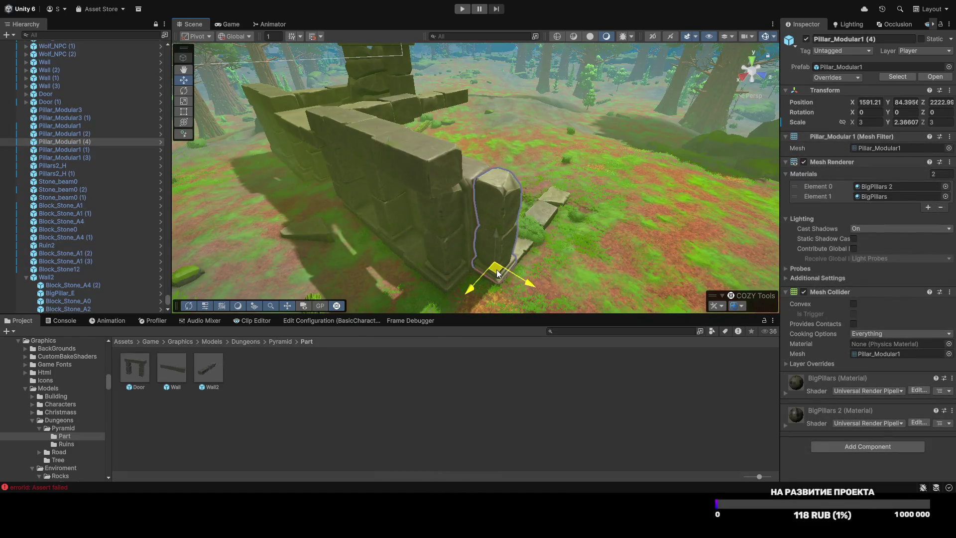
click(368, 219)
mouse_move(533, 229)
mouse_down()
mouse_move(455, 234)
mouse_move(450, 218)
mouse_move(592, 192)
mouse_move(611, 209)
mouse_up()
key(ctrl+d)
mouse_move(611, 209)
mouse_down()
mouse_move(516, 184)
mouse_move(489, 188)
mouse_up()
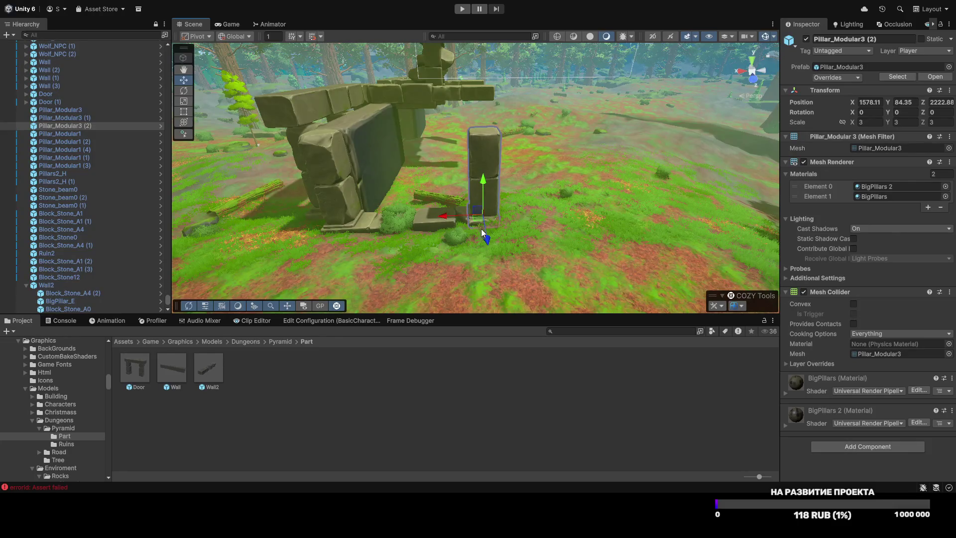
drag(486, 243, 486, 244)
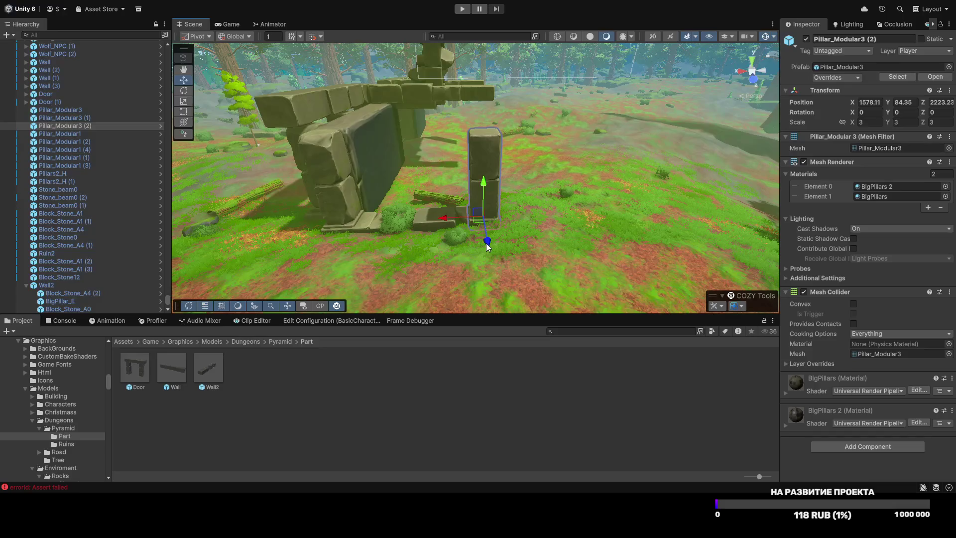
Step: Lift the Wall2 (4) slab onto the pillar tops as a lintel, Y-scaled to about 1.36
click(432, 220)
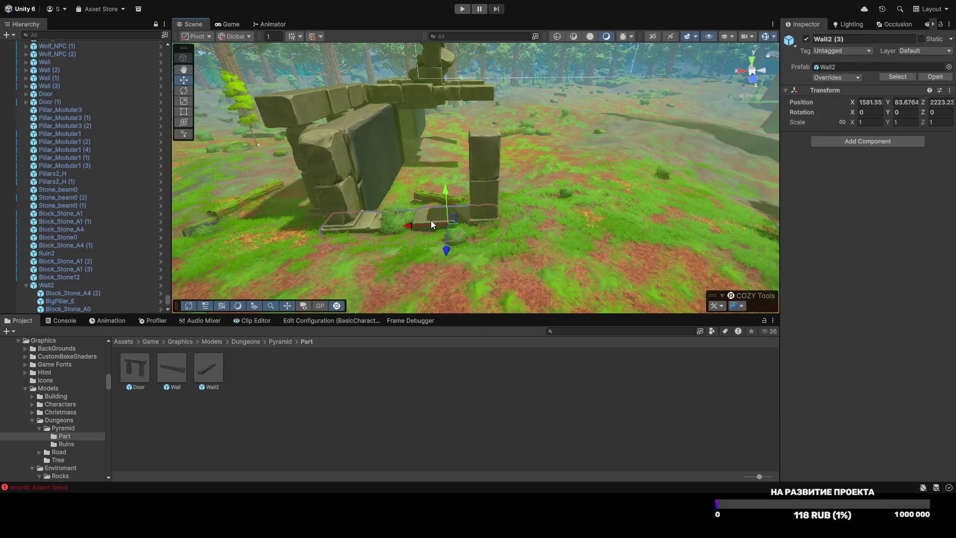
mouse_move(445, 193)
mouse_down()
mouse_move(445, 80)
mouse_move(517, 151)
mouse_move(525, 113)
mouse_move(528, 124)
mouse_up()
key(r)
key(w)
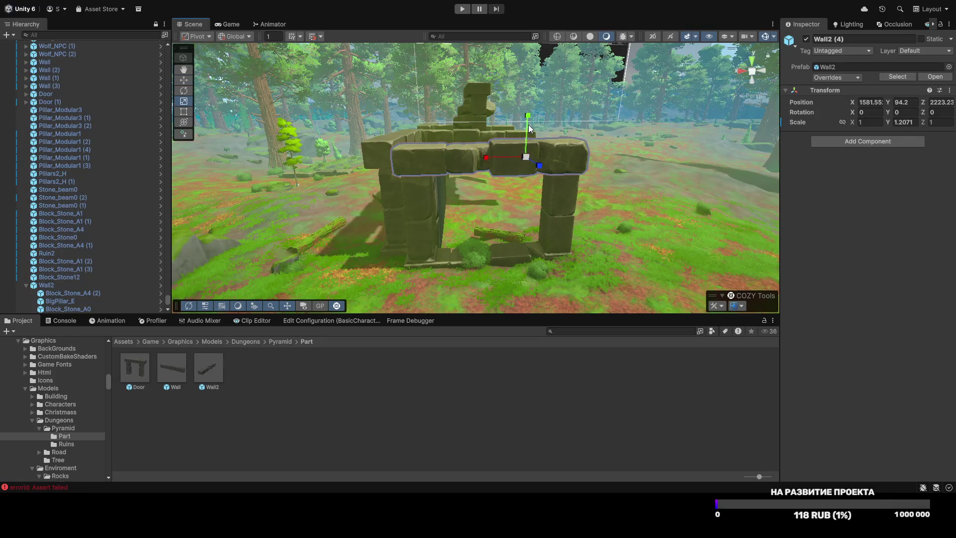
click(503, 145)
click(507, 142)
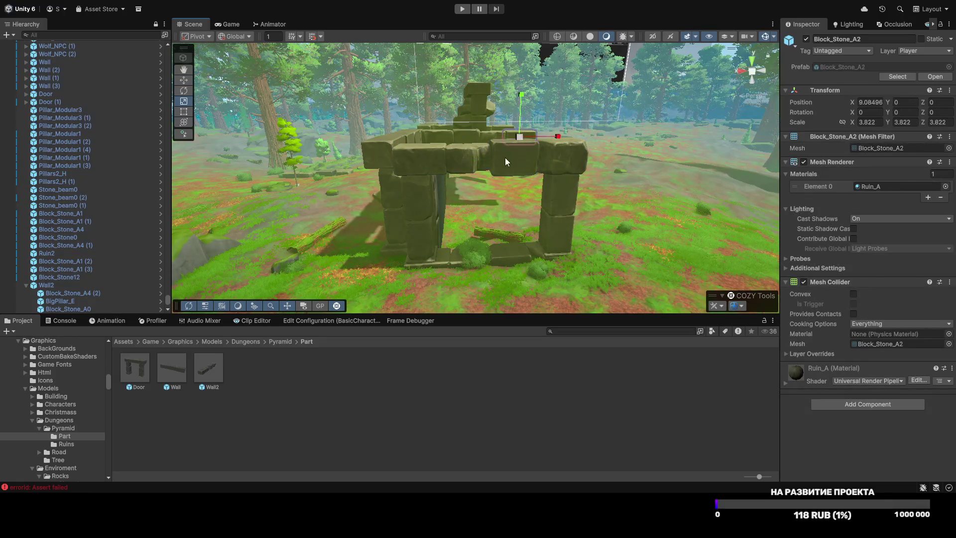
click(505, 163)
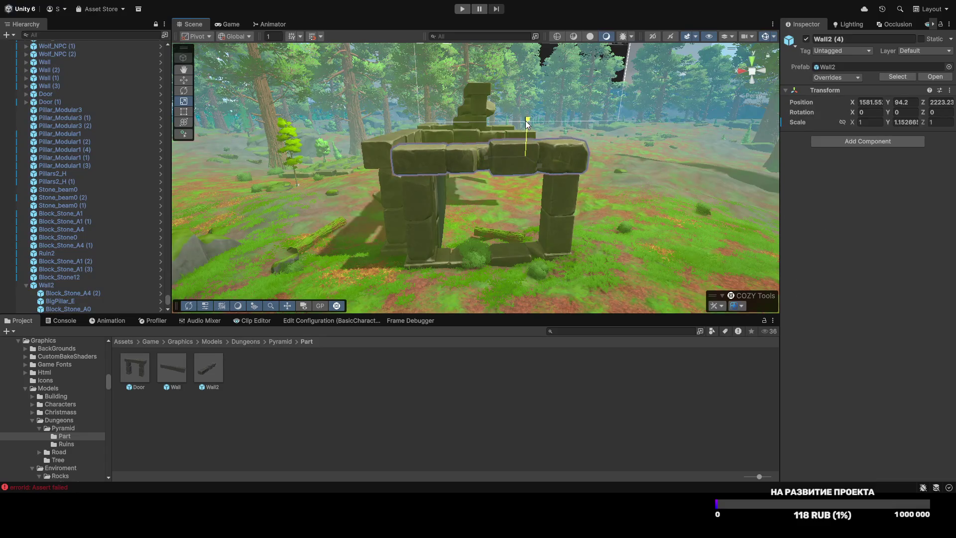
click(504, 152)
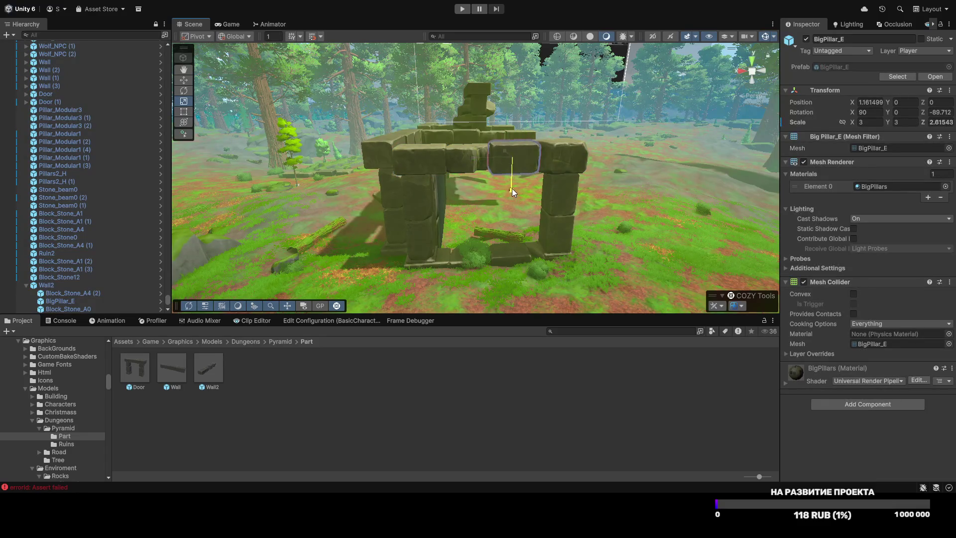
click(545, 158)
key(w)
mouse_move(527, 123)
mouse_down()
mouse_move(586, 160)
mouse_move(565, 301)
mouse_move(546, 186)
mouse_move(595, 207)
mouse_move(642, 186)
mouse_move(435, 169)
mouse_up()
Step: Select the Pillars2_H (1) and (2) panels and shorten their height
click(413, 192)
key(e)
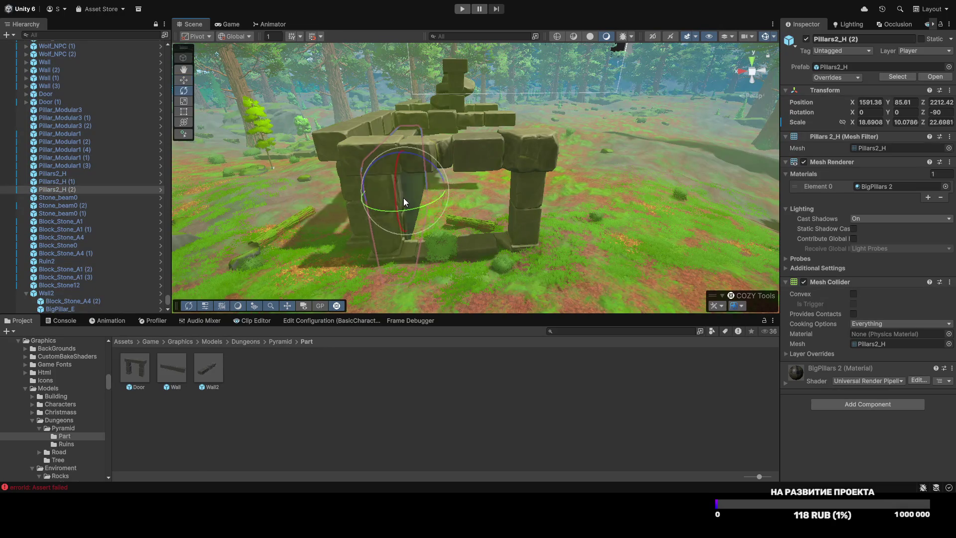
click(499, 236)
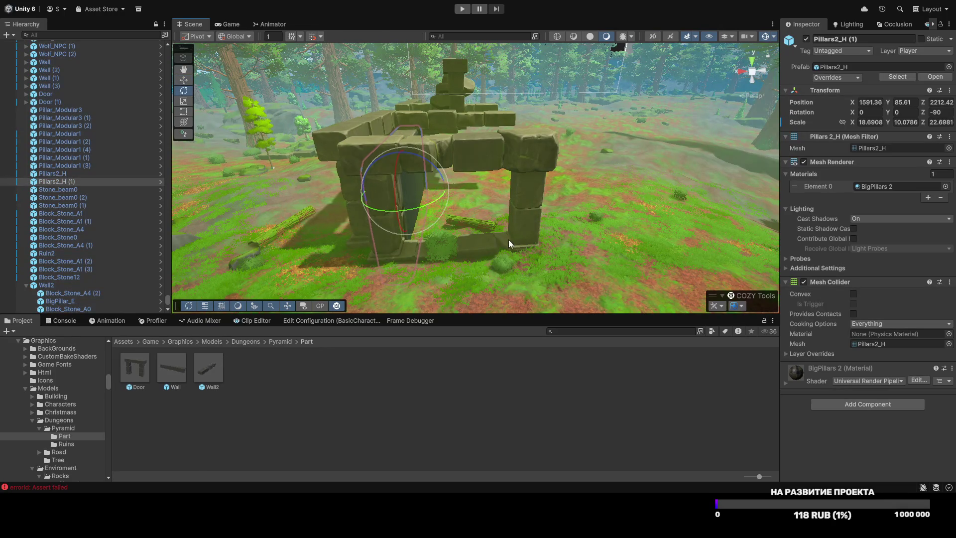
drag(509, 240, 464, 109)
key(f)
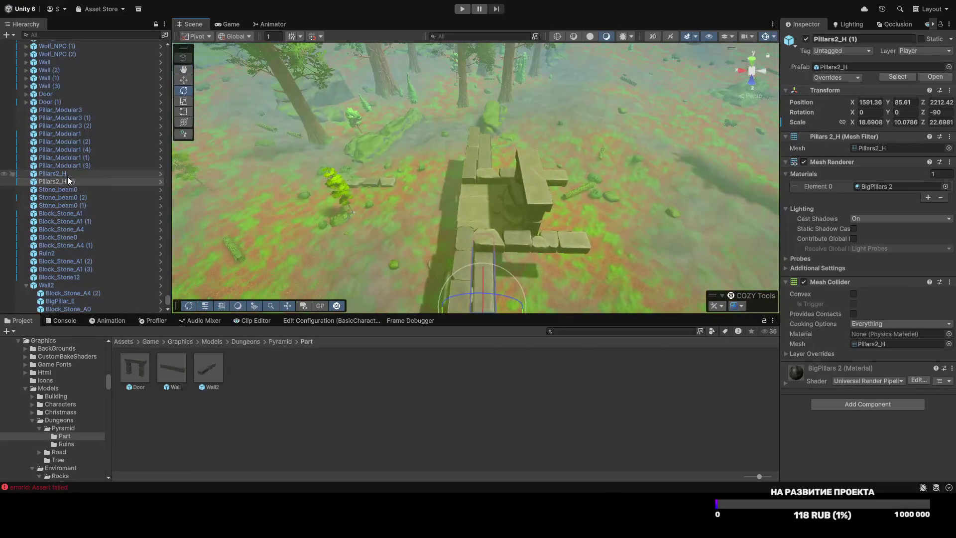
ctrl+click(65, 173)
key(r)
mouse_move(453, 178)
mouse_down()
mouse_move(460, 180)
mouse_move(441, 178)
mouse_move(415, 199)
mouse_move(477, 122)
mouse_move(351, 98)
mouse_move(414, 151)
mouse_up()
key(w)
Step: Turn Pillars2_H (1) about Y and slide the panels along X into the gap under the lintel
click(430, 172)
key(e)
mouse_move(406, 188)
mouse_down()
mouse_move(482, 199)
mouse_move(555, 187)
mouse_move(427, 219)
mouse_move(498, 191)
mouse_up()
key(w)
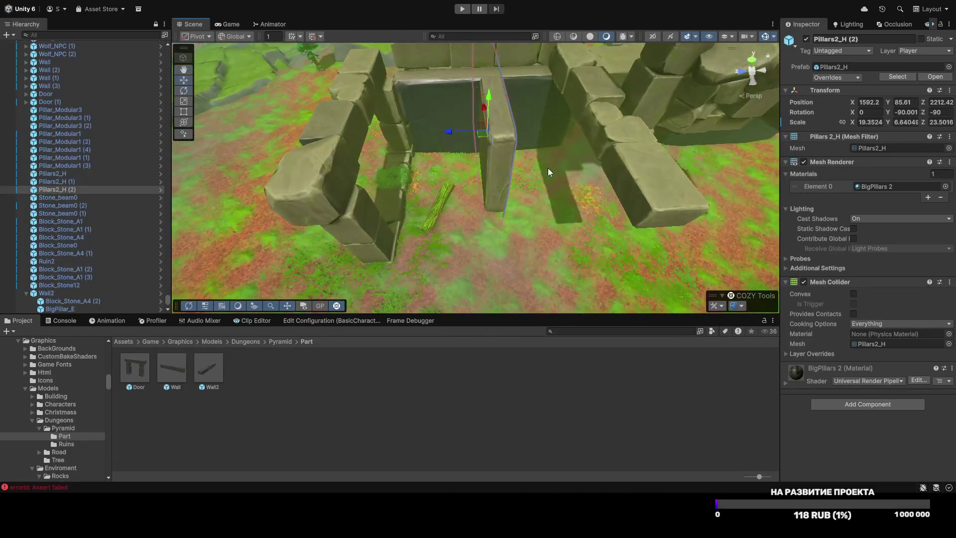
mouse_move(479, 137)
mouse_down()
mouse_move(461, 168)
mouse_move(391, 202)
mouse_move(502, 175)
mouse_move(197, 181)
mouse_move(444, 219)
mouse_up()
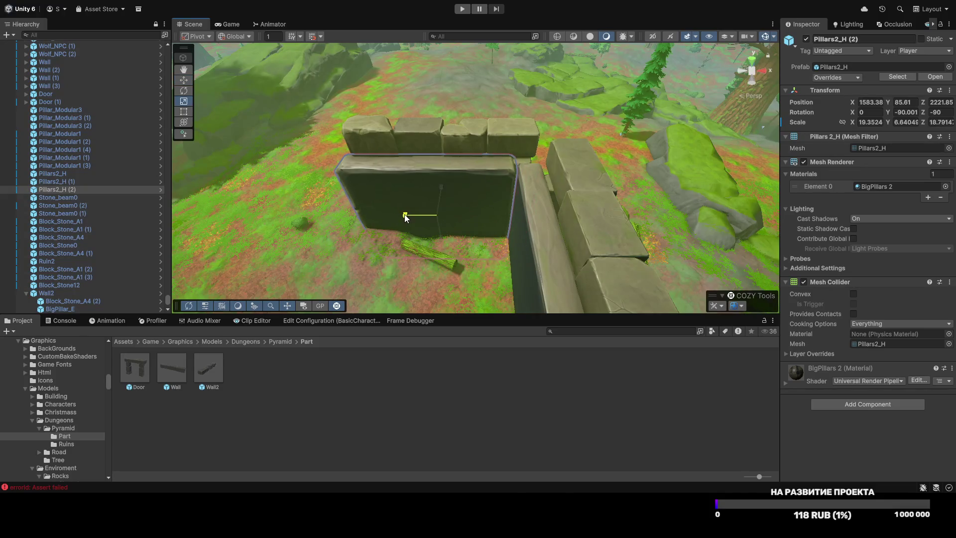
mouse_move(466, 217)
mouse_down()
mouse_move(953, 162)
mouse_move(96, 184)
mouse_move(77, 160)
mouse_move(20, 144)
mouse_move(211, 157)
mouse_move(120, 127)
mouse_move(82, 150)
mouse_move(10, 155)
mouse_move(921, 161)
mouse_move(876, 218)
mouse_move(858, 169)
mouse_move(863, 132)
mouse_move(845, 196)
mouse_move(889, 128)
mouse_move(871, 229)
mouse_move(862, 124)
mouse_move(873, 121)
mouse_move(650, 168)
mouse_up()
click(409, 408)
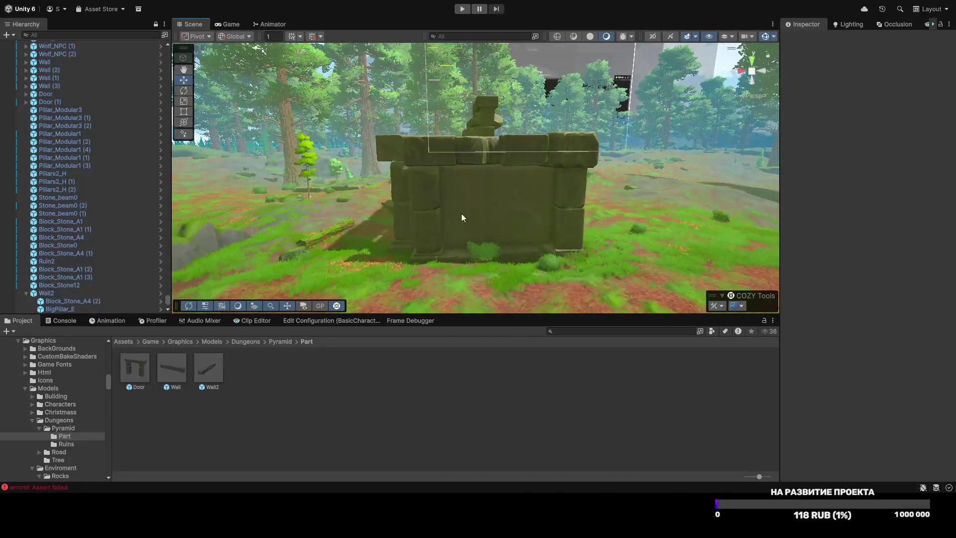
Step: Check the pillars and lintel, then shift and delete the surplus Wall2 (5) piece
click(441, 219)
shift+click(559, 223)
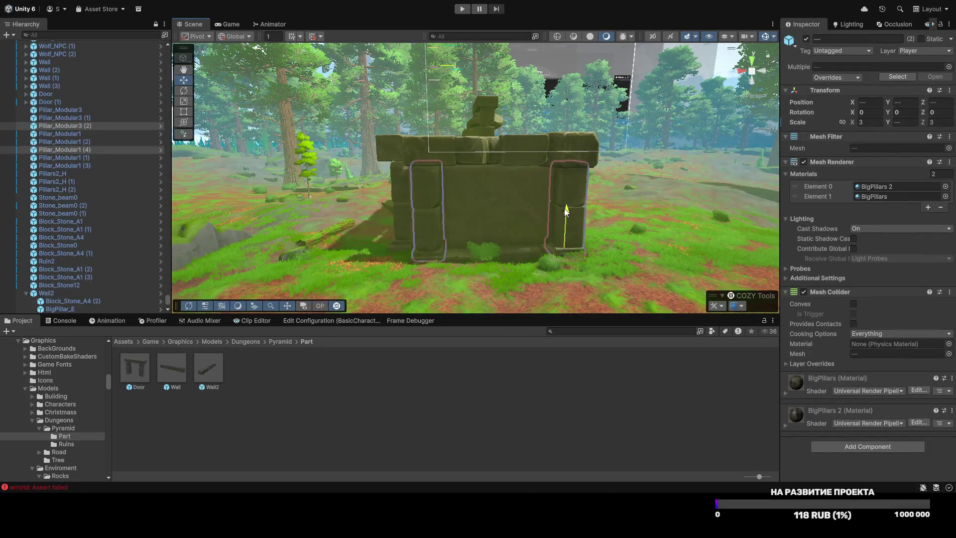
click(471, 149)
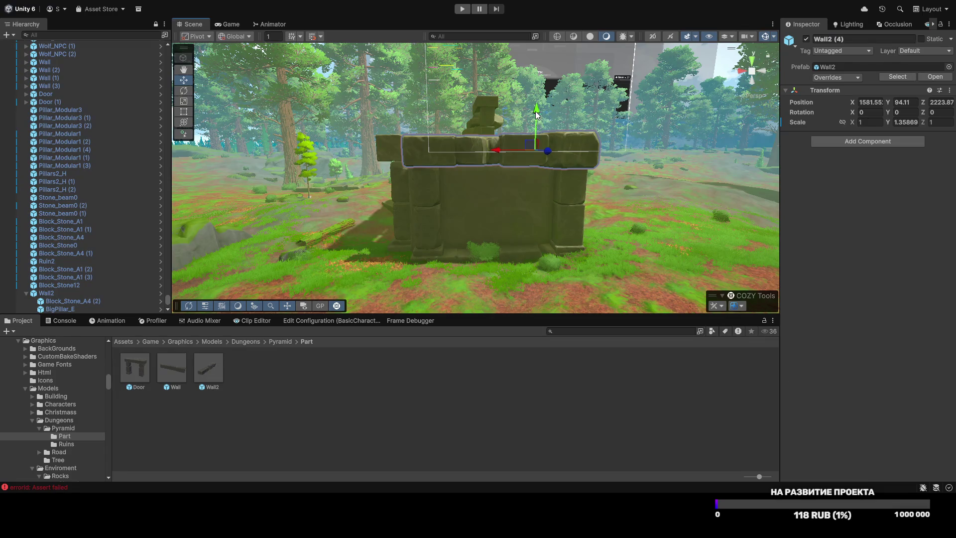
click(542, 372)
mouse_move(497, 199)
mouse_down()
mouse_move(507, 183)
mouse_move(457, 188)
mouse_move(538, 94)
mouse_move(556, 207)
mouse_move(446, 284)
mouse_move(463, 272)
mouse_move(443, 257)
mouse_up()
click(462, 262)
key(r)
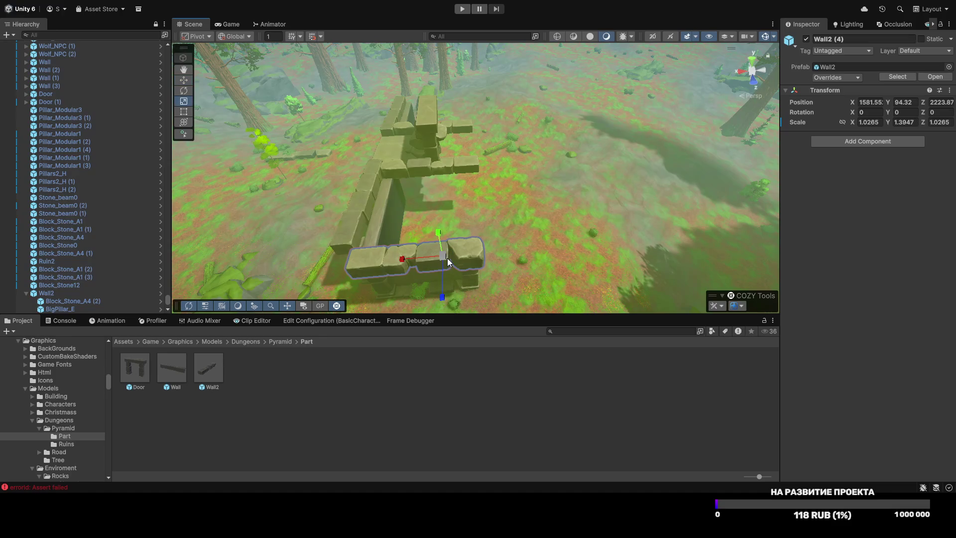
key(w)
mouse_move(449, 263)
mouse_down()
mouse_move(473, 249)
mouse_move(488, 272)
mouse_move(447, 295)
mouse_move(343, 283)
mouse_up()
key(e)
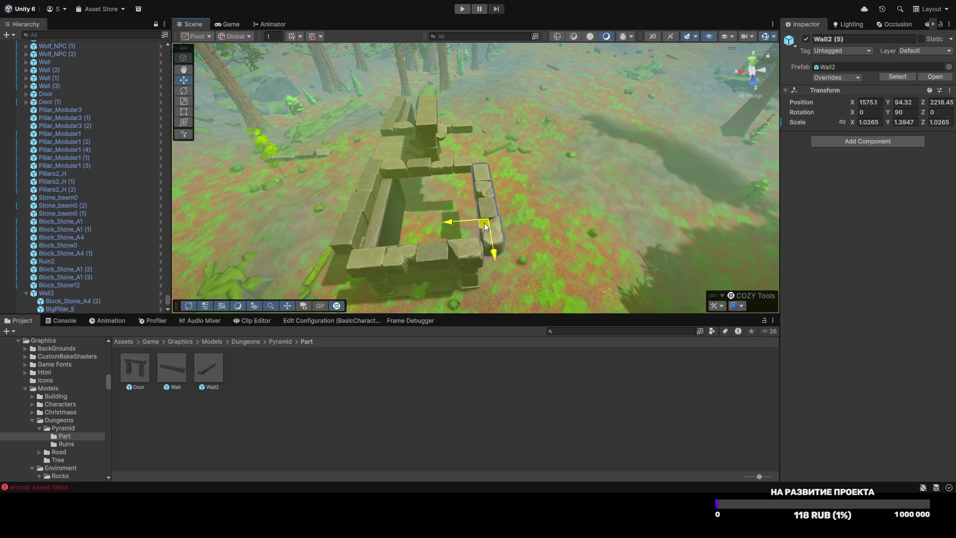
key(Delete)
Step: Duplicate an existing wall section, slide the copy right, and widen front wall Wall2 (4)
click(367, 196)
key(ctrl+d)
drag(399, 203, 548, 205)
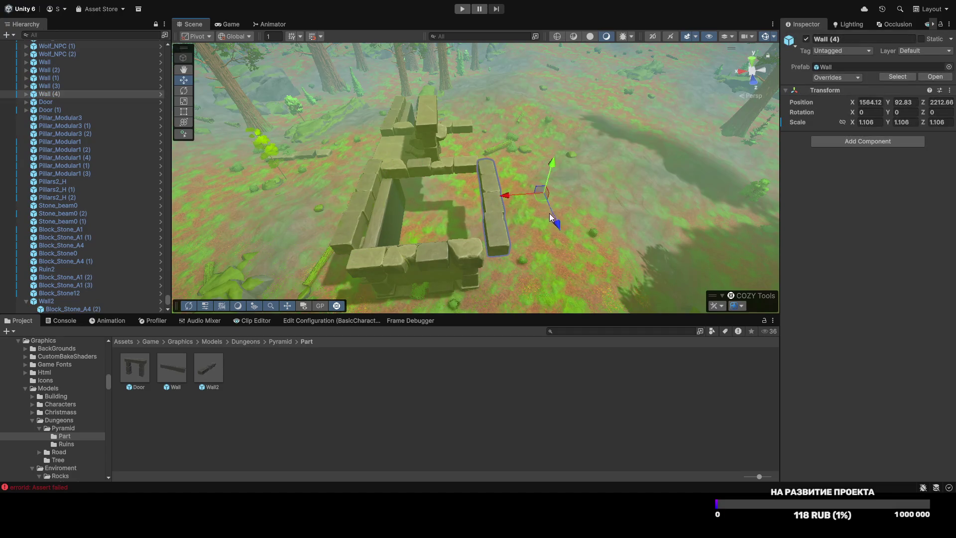
click(438, 262)
mouse_move(399, 258)
mouse_down()
mouse_move(686, 306)
mouse_move(543, 185)
mouse_up()
key(w)
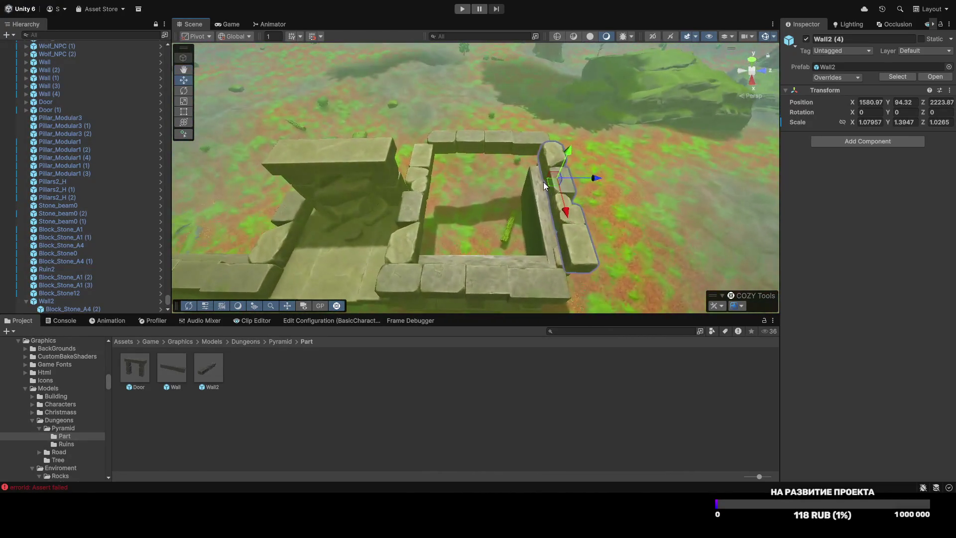
Step: Shift the top wall Wall (4) left into line and enlarge it
click(518, 144)
drag(511, 112, 468, 111)
key(r)
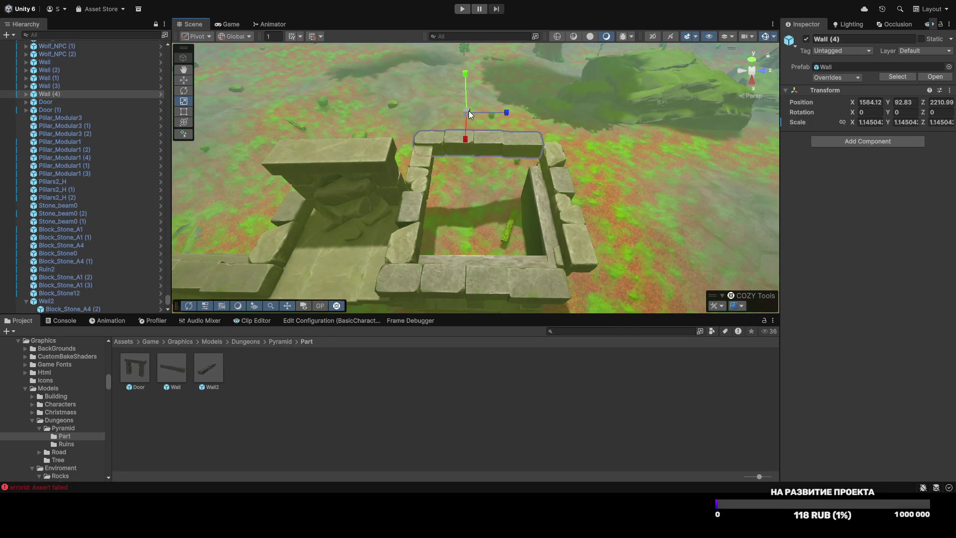
click(591, 394)
mouse_move(379, 219)
mouse_down()
mouse_move(259, 256)
mouse_move(293, 231)
mouse_up()
drag(282, 225, 575, 149)
Step: Scale front wall Wall2 (4) up to about 1.18, 1.53, 1.13 and push it back along Z
click(529, 166)
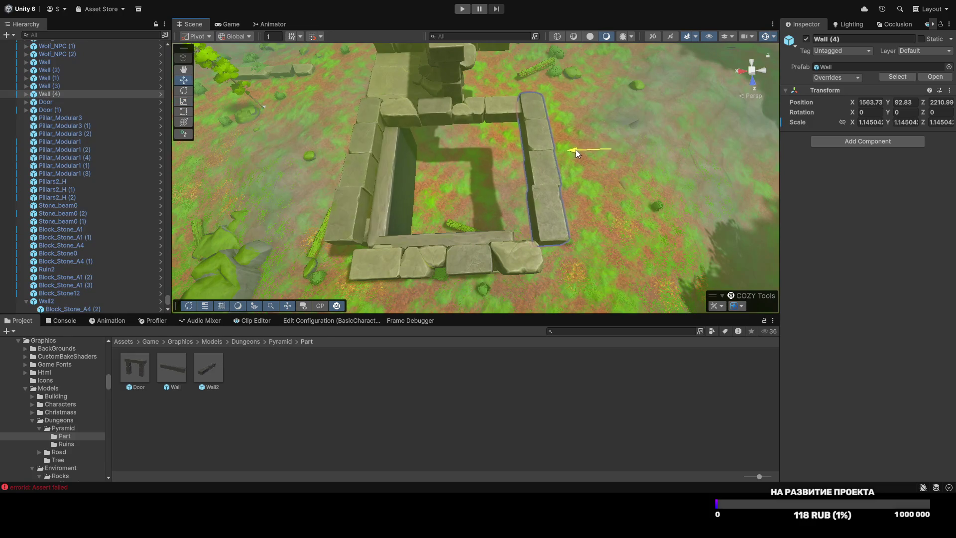
click(399, 244)
mouse_move(398, 244)
mouse_down()
mouse_move(325, 203)
mouse_move(420, 196)
mouse_move(584, 282)
mouse_move(432, 304)
mouse_move(446, 238)
mouse_up()
click(503, 216)
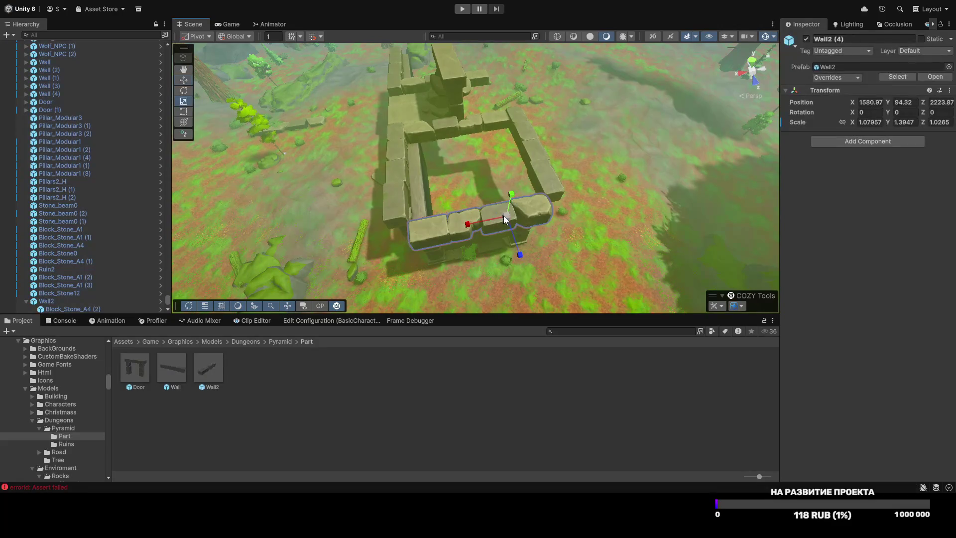
drag(506, 213, 509, 213)
key(w)
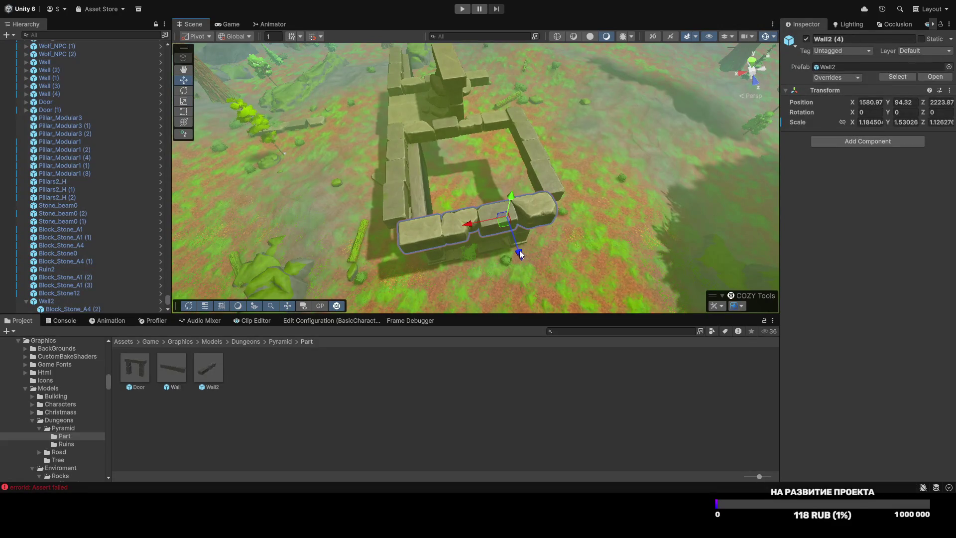
drag(520, 254, 518, 246)
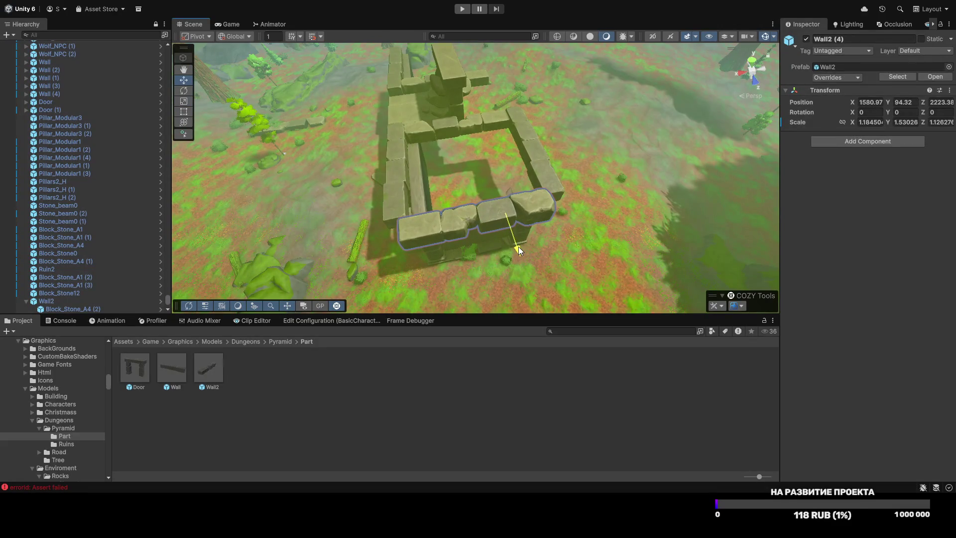
Step: Browse the Game, Prefabs, Enviroment and Loot folders, ending back in Game/Prefabs
click(245, 341)
click(150, 342)
click(340, 372)
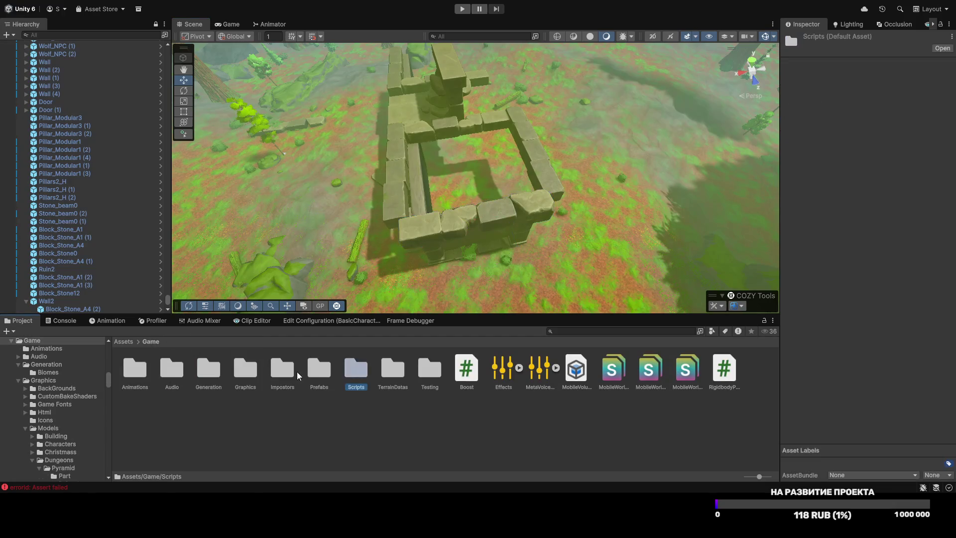
double_click(315, 372)
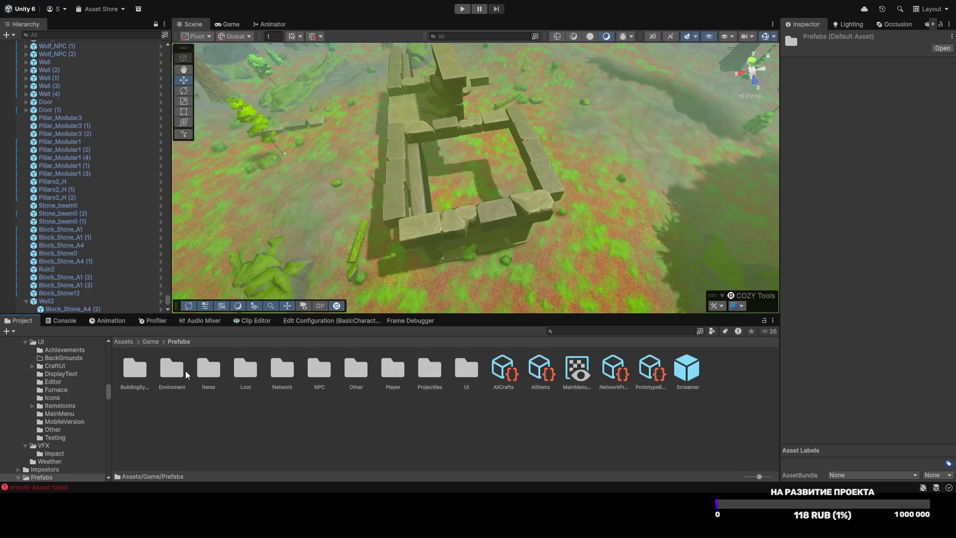
double_click(172, 371)
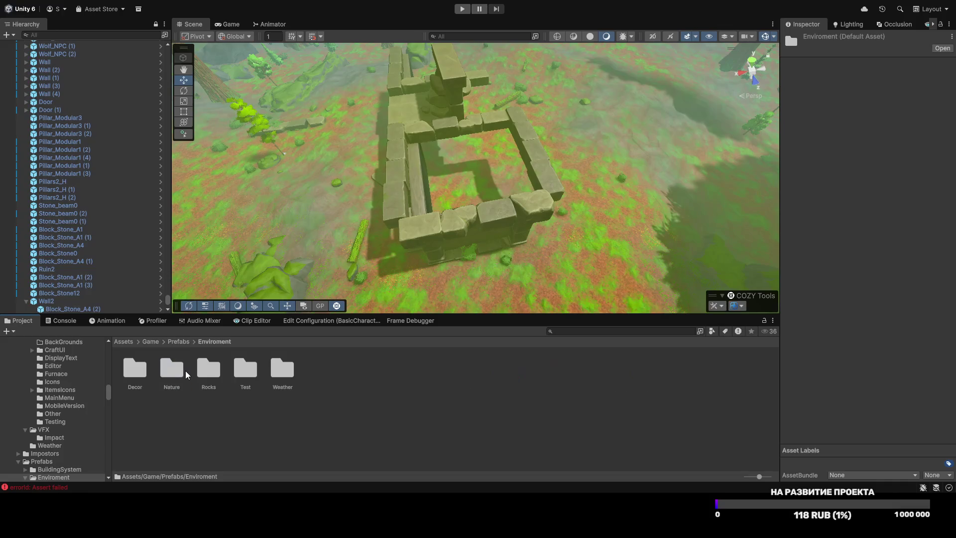
click(180, 342)
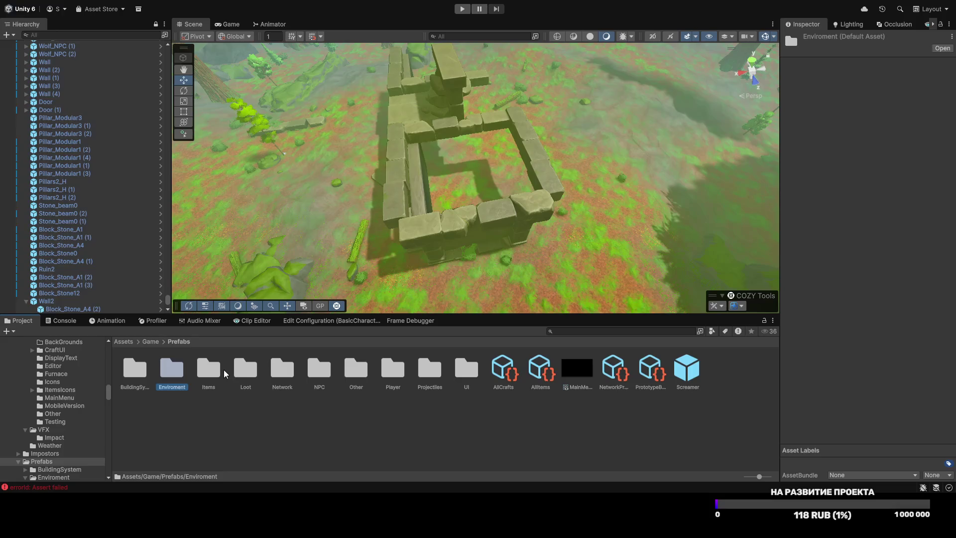
double_click(244, 370)
click(178, 341)
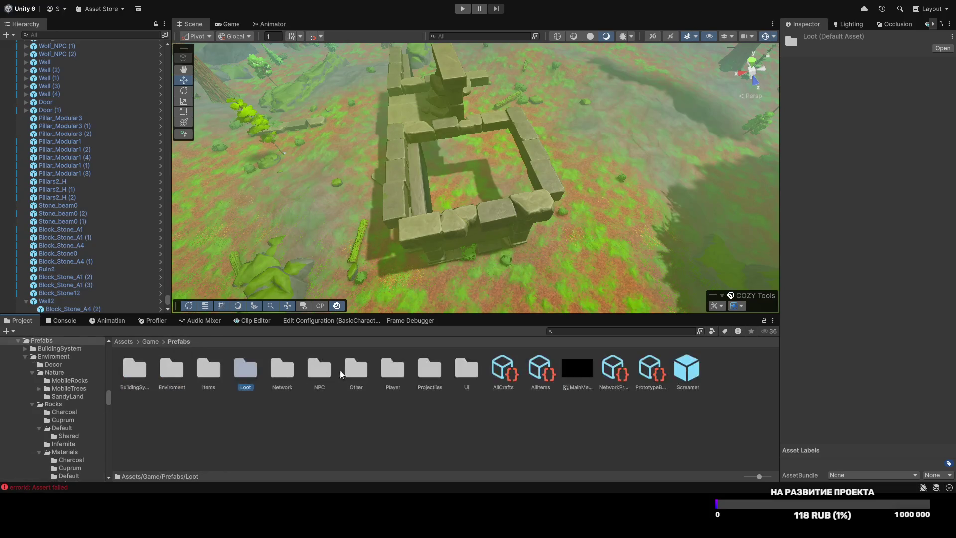
click(151, 342)
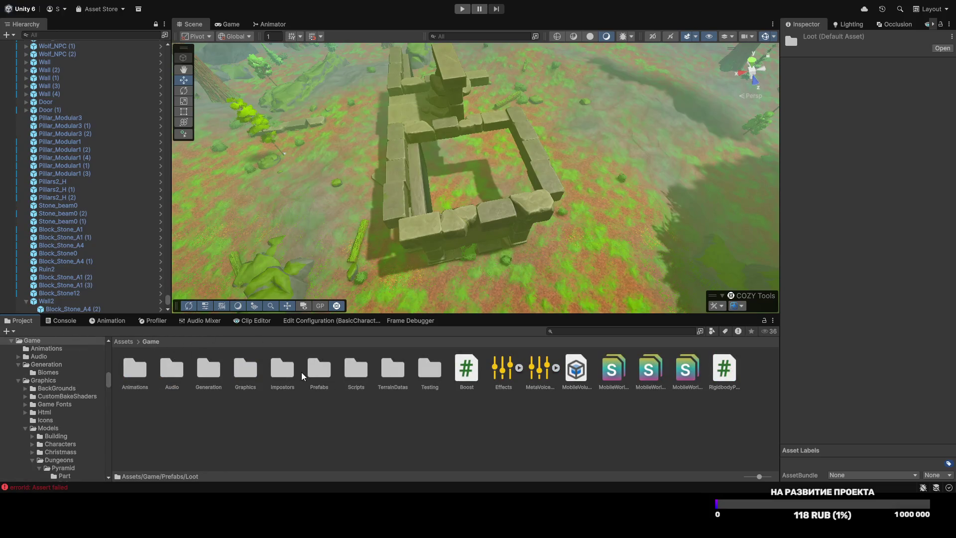
double_click(314, 374)
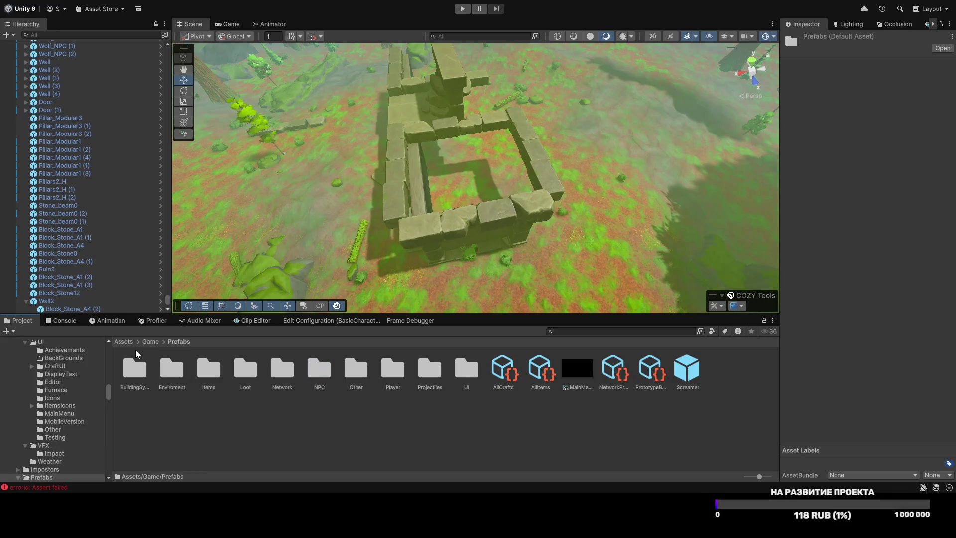
click(464, 212)
Step: Try resizing wall Wall2 (1), then undo the size and position change
mouse_move(464, 212)
mouse_down()
mouse_move(876, 198)
mouse_move(519, 208)
mouse_move(526, 208)
mouse_up()
click(508, 210)
key(r)
key(w)
key(ctrl+z)
key(ctrl+z)
Step: Duplicate Wall (4) into Wall (5) and a 90°-turned Wall (6) to start the new enclosure
click(407, 141)
key(ctrl+d)
mouse_move(390, 140)
mouse_down()
mouse_move(373, 258)
mouse_move(321, 337)
mouse_move(318, 319)
mouse_up()
mouse_move(298, 279)
mouse_down()
mouse_move(260, 251)
mouse_move(279, 249)
mouse_up()
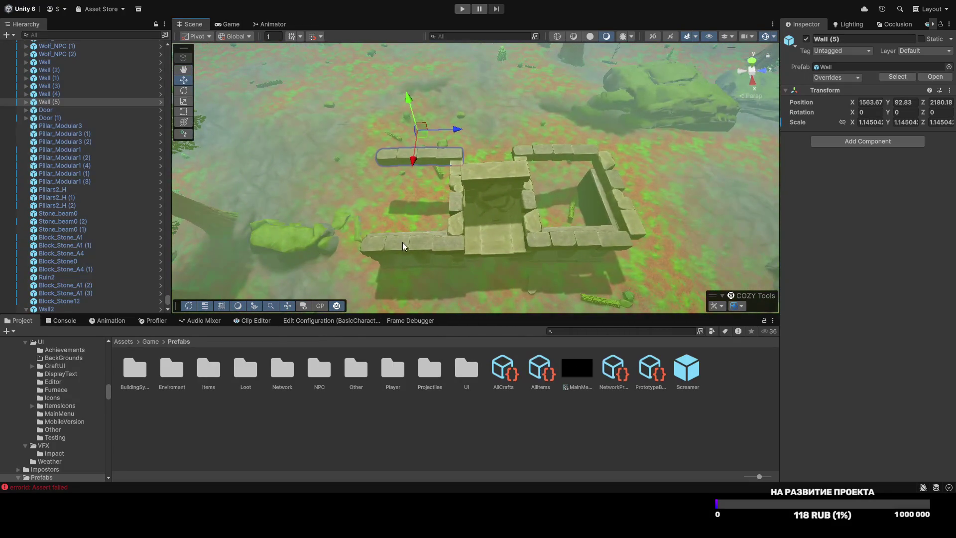
key(ctrl+d)
key(e)
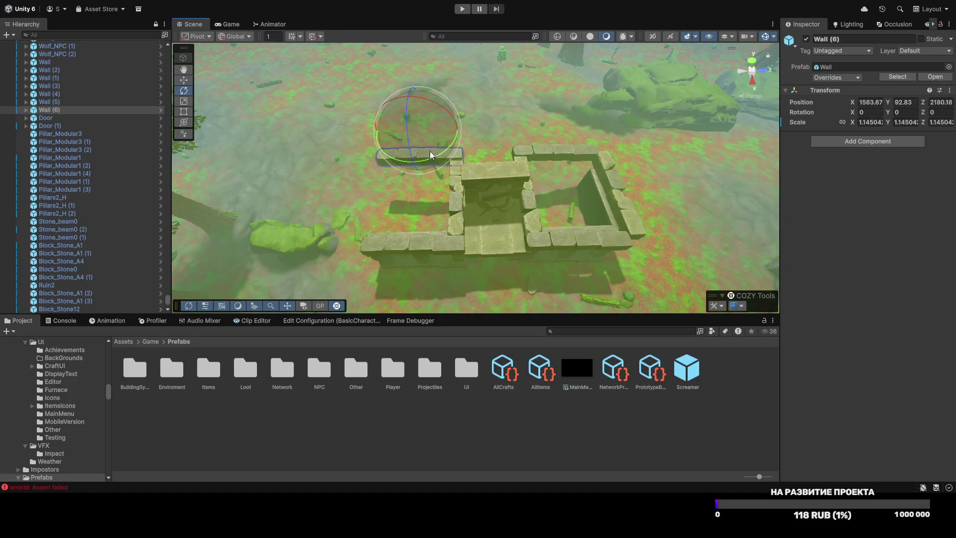
mouse_move(438, 161)
mouse_down()
mouse_move(366, 168)
mouse_move(280, 156)
mouse_move(295, 159)
mouse_up()
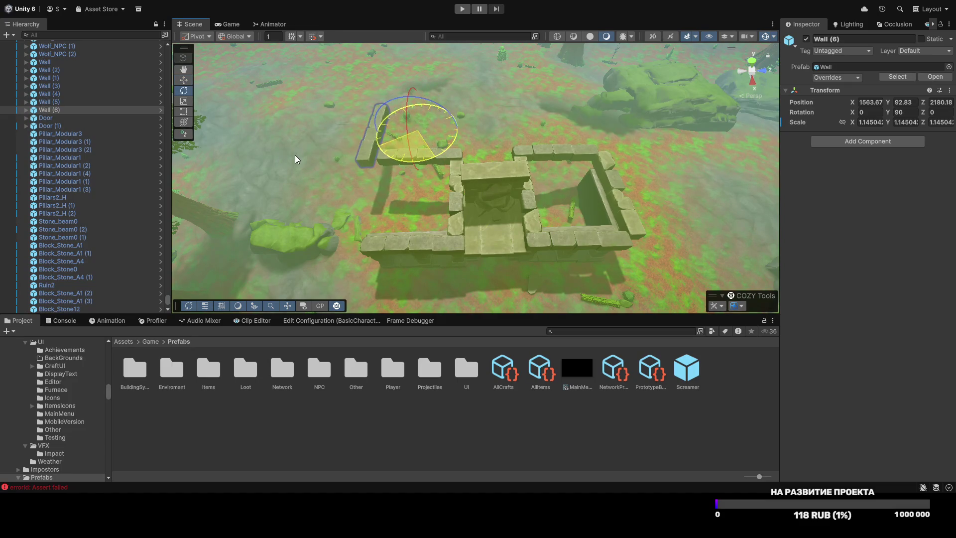
key(w)
mouse_move(423, 135)
mouse_down()
mouse_move(418, 199)
mouse_move(433, 209)
mouse_move(412, 217)
mouse_move(450, 220)
mouse_move(495, 149)
mouse_up()
Step: Angle side wall Wall (6) slightly and nudge it into the corner
click(441, 96)
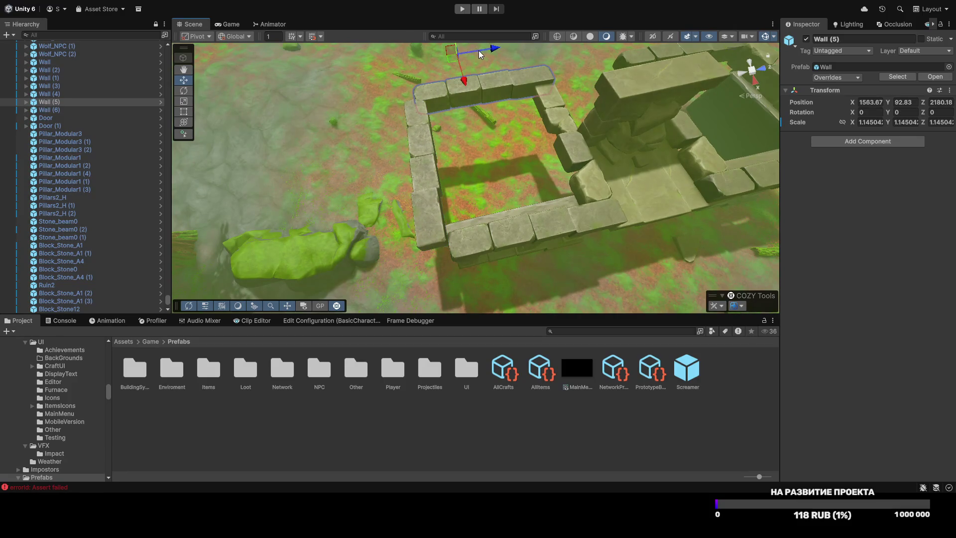
click(445, 142)
key(e)
drag(508, 171, 510, 181)
key(w)
mouse_move(492, 147)
mouse_down()
mouse_move(428, 69)
mouse_move(589, 62)
mouse_move(441, 170)
mouse_up()
click(496, 152)
Step: Duplicate the doorway's pillars and Pillars2_H panel with Ctrl+D
click(441, 169)
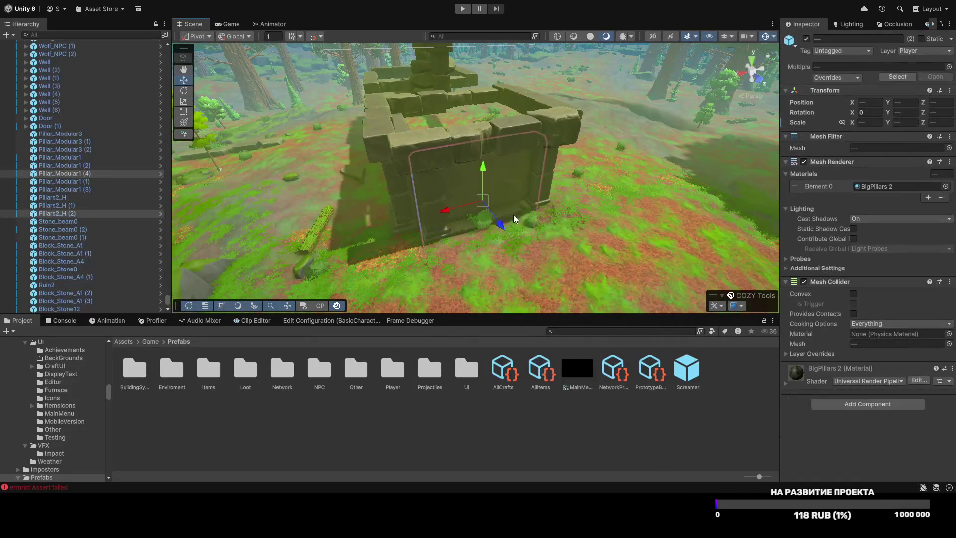
shift+click(521, 204)
mouse_move(521, 205)
mouse_down()
mouse_move(589, 244)
mouse_move(674, 224)
mouse_move(621, 178)
mouse_up()
key(ctrl+d)
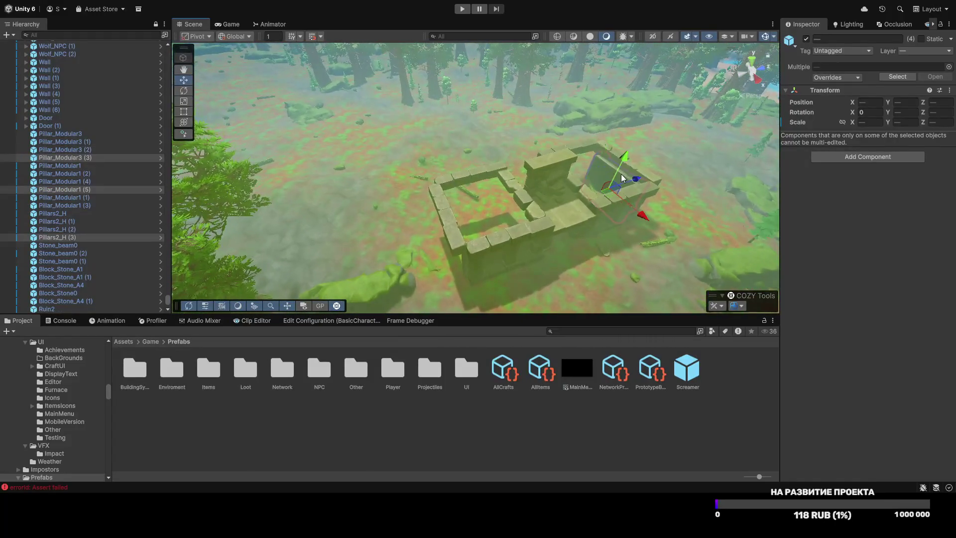
drag(472, 219, 531, 232)
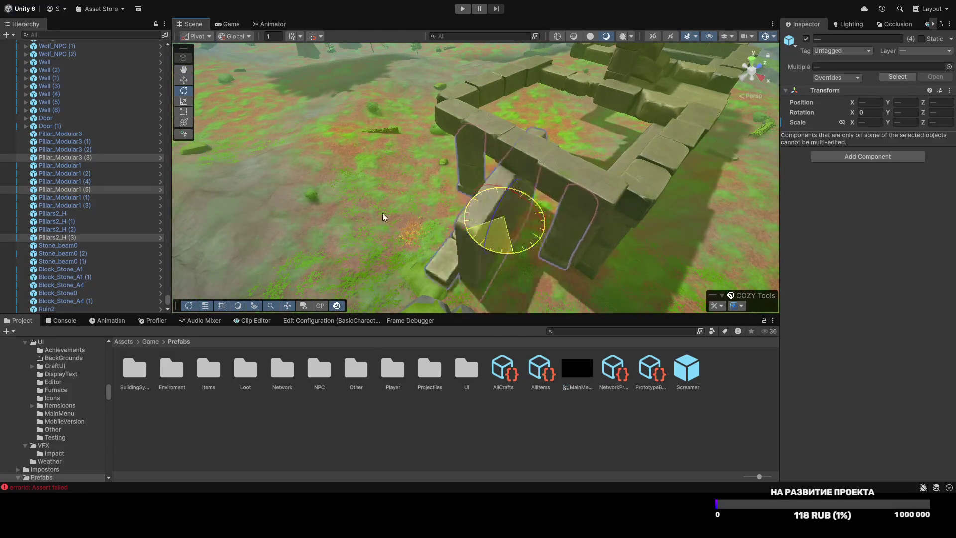